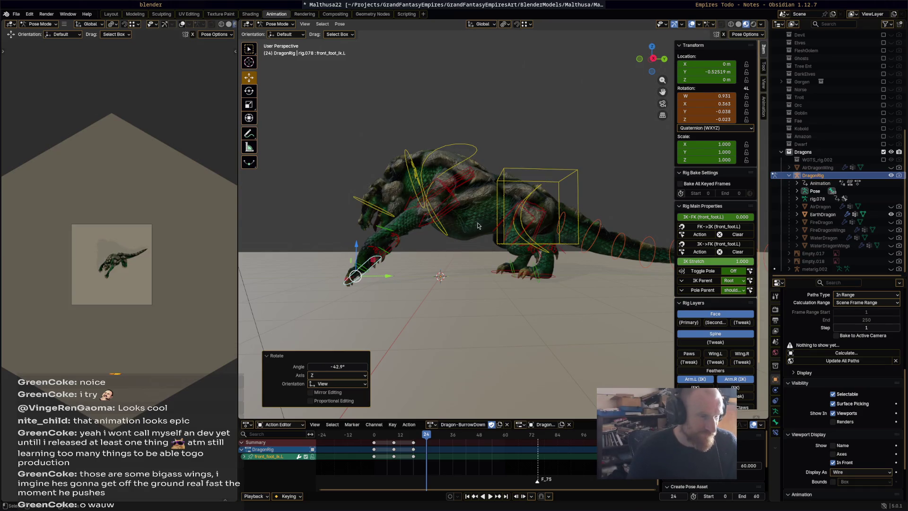
# - Key the left front foot at frame 24, then slide and rotate it and key it at frame 29
pyautogui.press('i')
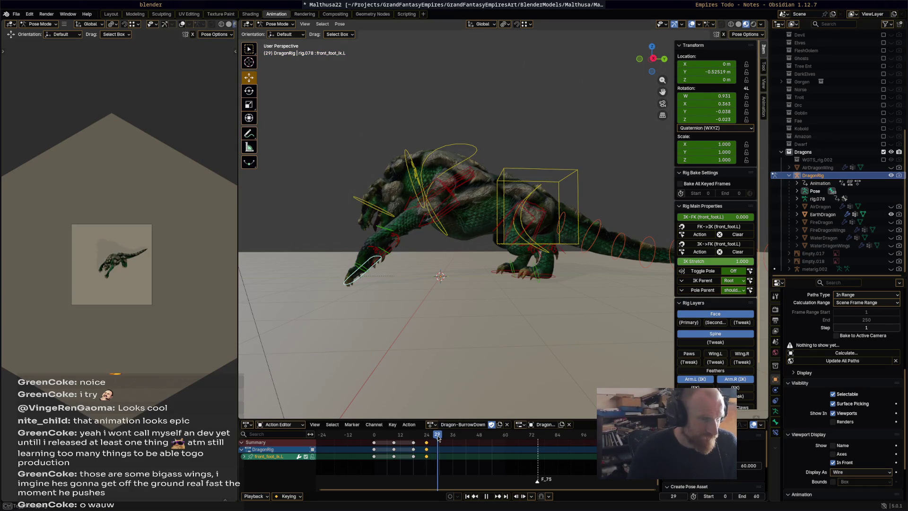
pyautogui.moveTo(392, 276)
pyautogui.mouseDown()
pyautogui.moveTo(452, 284)
pyautogui.moveTo(462, 301)
pyautogui.mouseUp()
pyautogui.press('r')
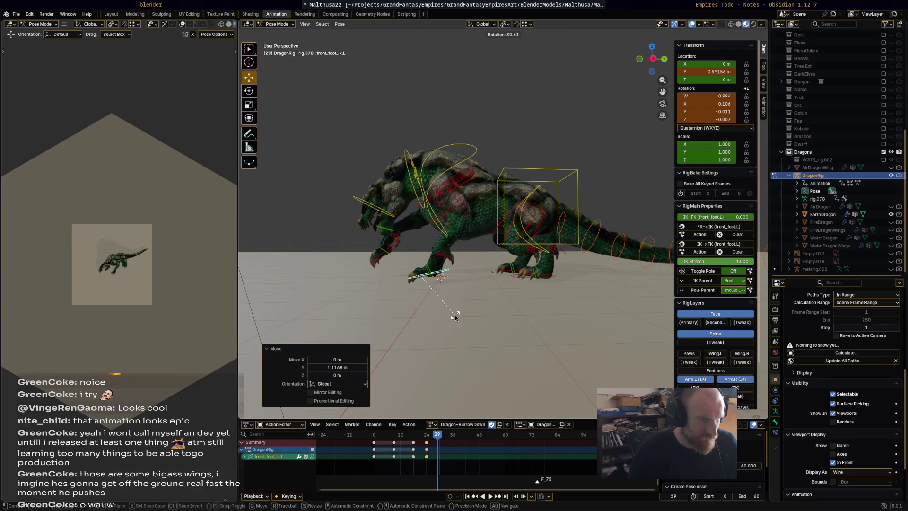
pyautogui.click(455, 315)
pyautogui.press('i')
# - Rotate the chest control 24° and key it at frame 29
pyautogui.click(482, 150)
pyautogui.press('r')
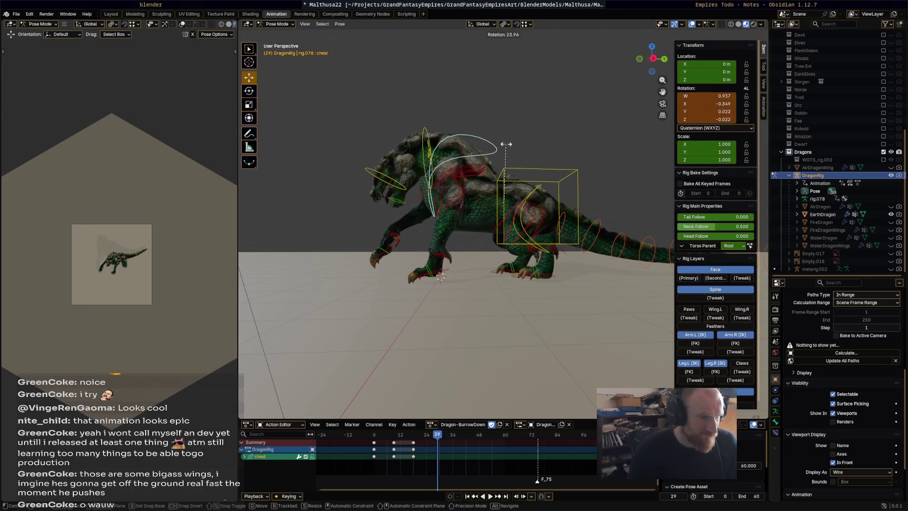
pyautogui.click(496, 185)
pyautogui.press('i')
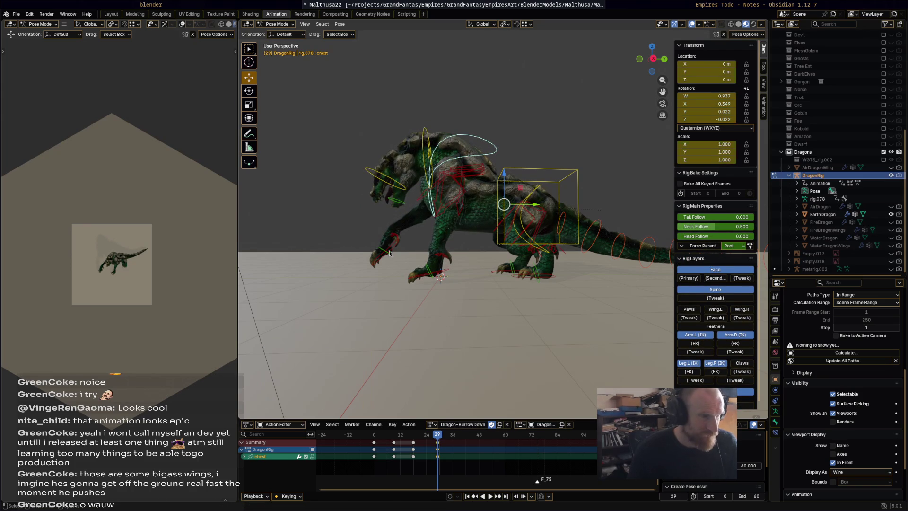
# - Move and rotate the right front foot, then key it at frame 29
pyautogui.click(396, 265)
pyautogui.press('g')
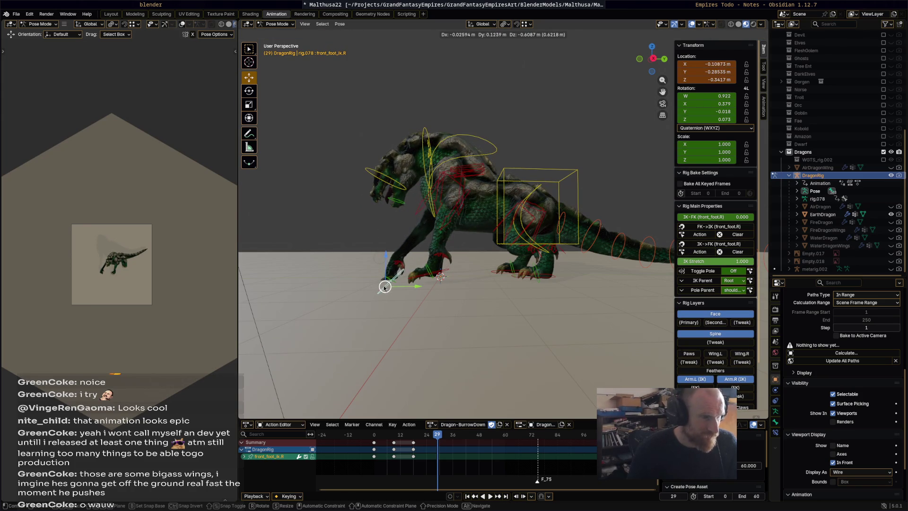
pyautogui.click(385, 287)
pyautogui.press('r')
pyautogui.click(430, 267)
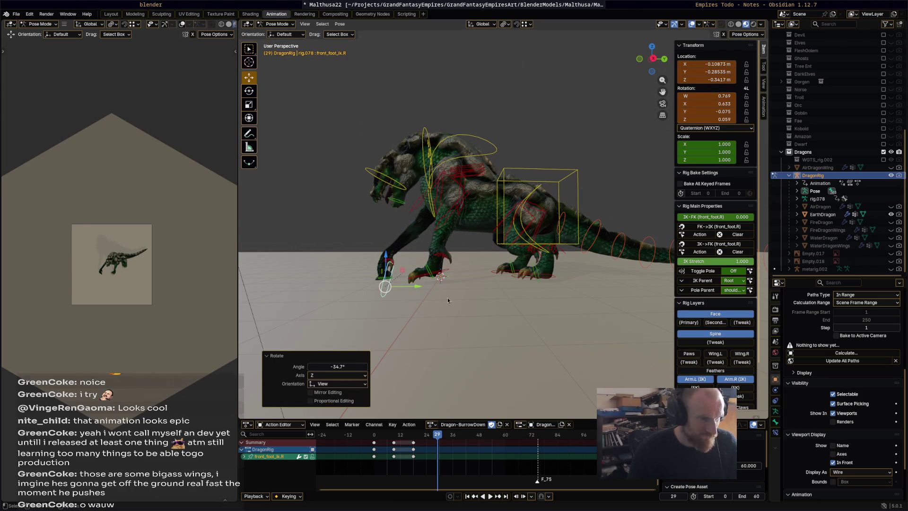
pyautogui.press('i')
# - Review the playback, then rotate the chest at frame 18 and key it
pyautogui.press('space')
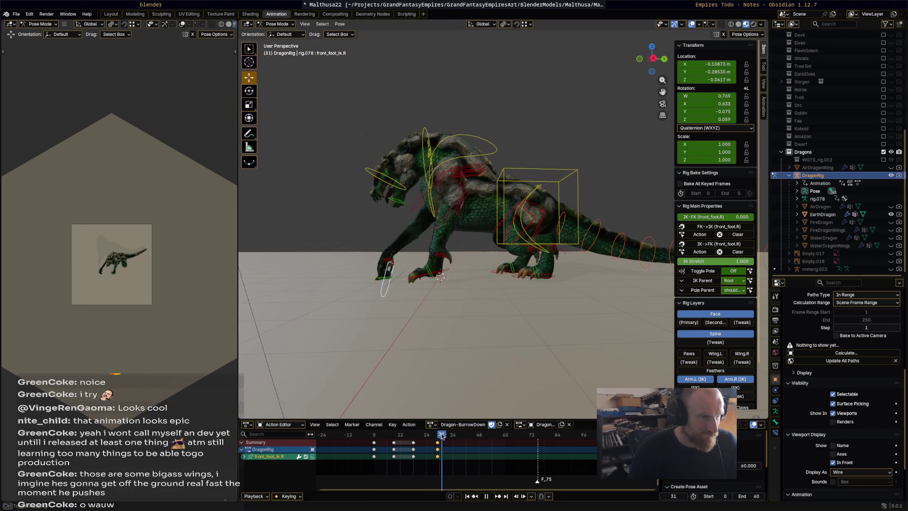
pyautogui.click(393, 432)
pyautogui.moveTo(393, 432); pyautogui.dragTo(414, 433)
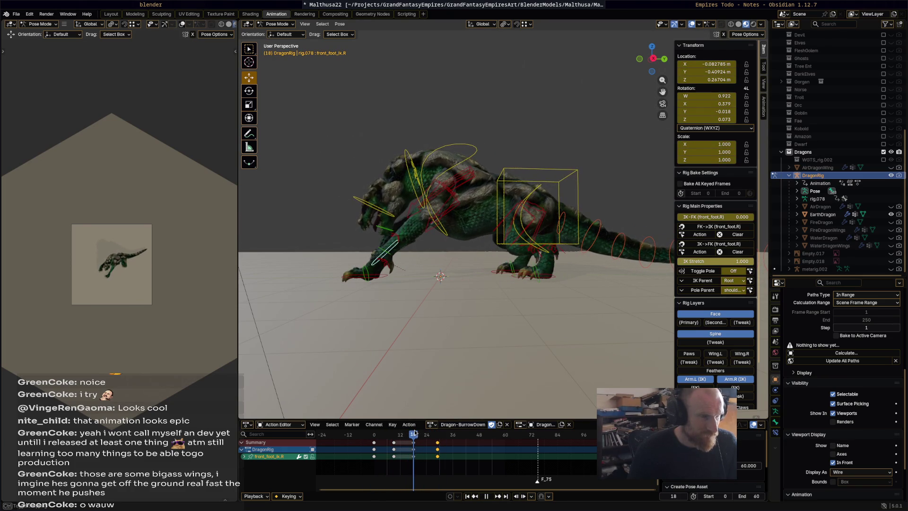
pyautogui.click(476, 153)
pyautogui.press('r')
pyautogui.click(445, 144)
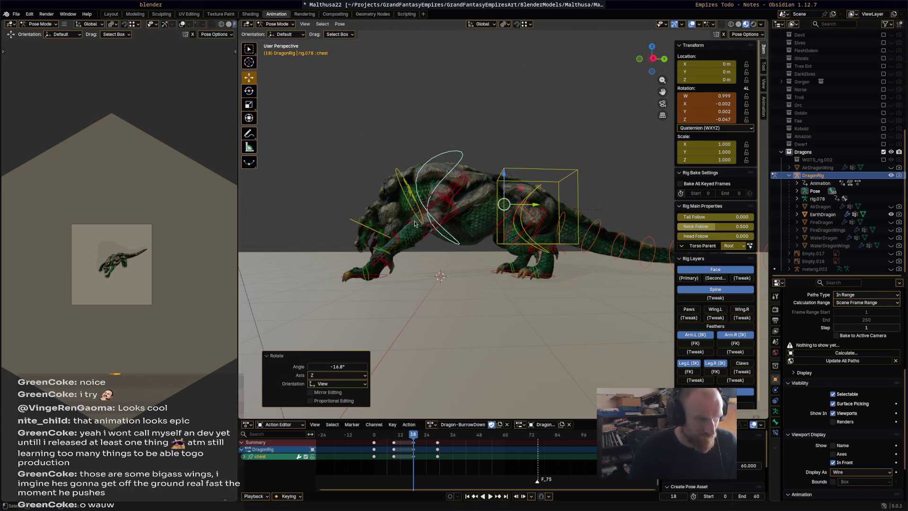
pyautogui.press('i')
# - Rotate the neck downward and key it at frame 18, then rotate the head -23.2°
pyautogui.click(404, 180)
pyautogui.press('r')
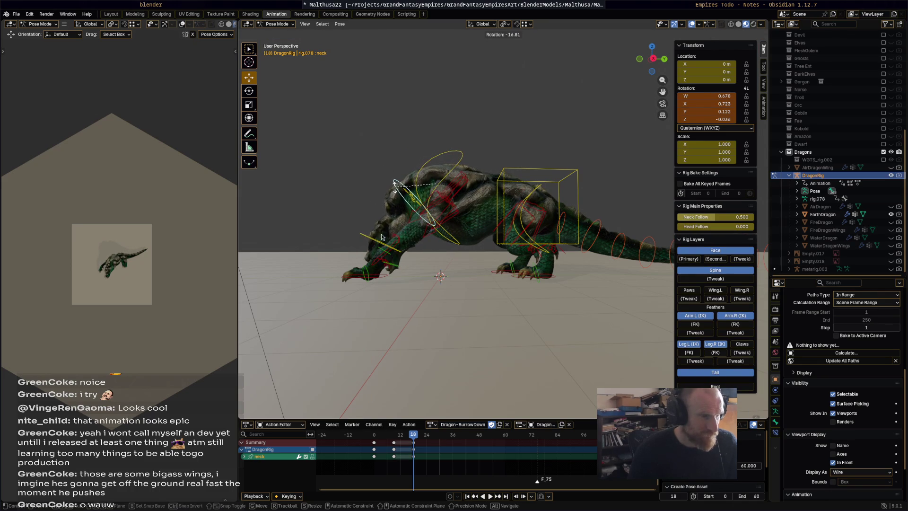
pyautogui.click(383, 243)
pyautogui.press('i')
pyautogui.press('r')
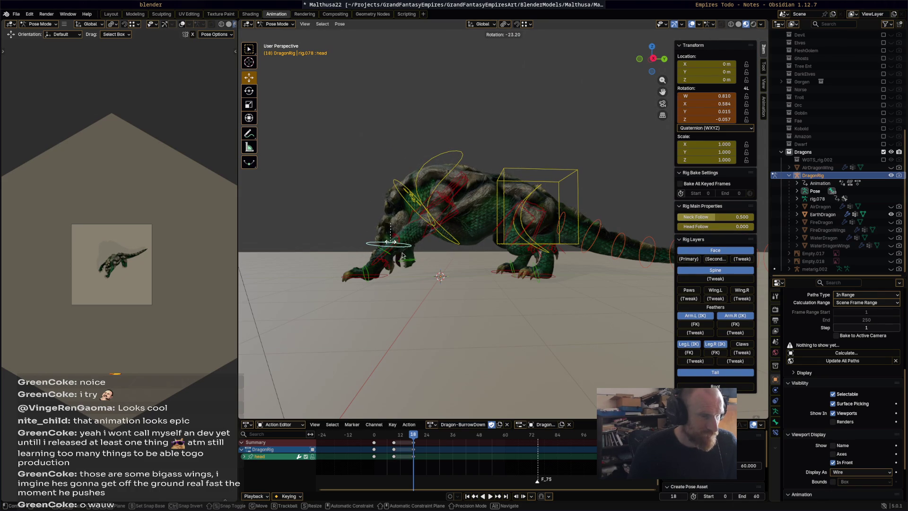
pyautogui.click(397, 252)
# - Rotate the left front foot -37.9° and move it along the Y axis
pyautogui.click(365, 274)
pyautogui.press('r')
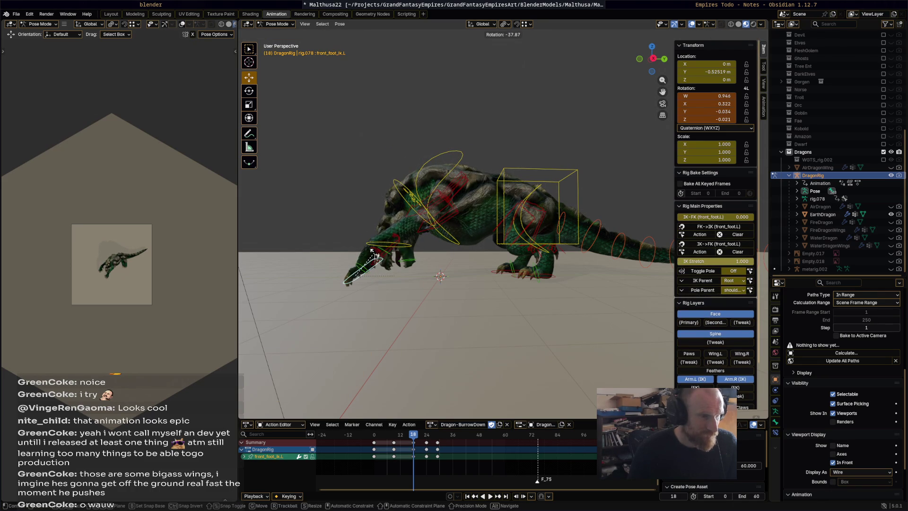
pyautogui.click(360, 277)
pyautogui.press('g')
pyautogui.press('y')
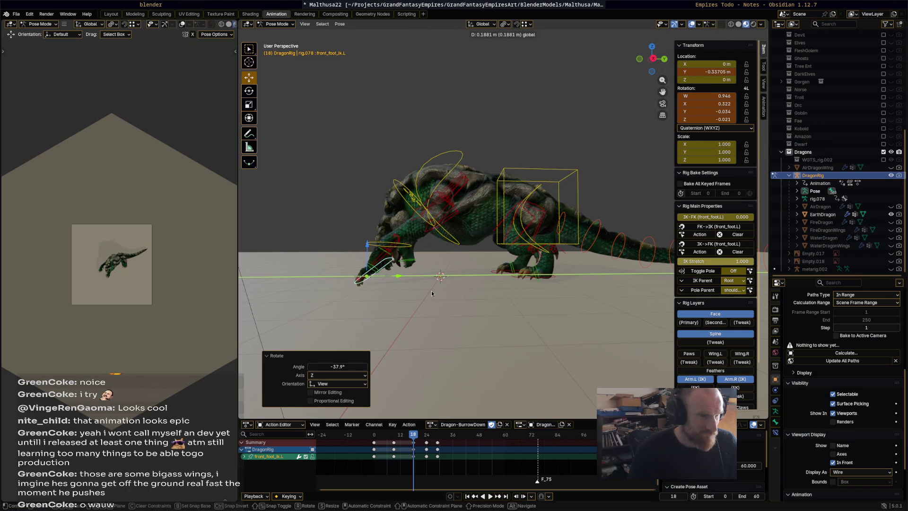
pyautogui.click(432, 293)
# - Select all bones and play the action, stepping through to around frame 30
pyautogui.press('a')
pyautogui.press('space')
pyautogui.click(368, 435)
pyautogui.moveTo(368, 435)
pyautogui.mouseDown()
pyautogui.moveTo(445, 440)
pyautogui.moveTo(397, 431)
pyautogui.moveTo(438, 435)
pyautogui.mouseUp()
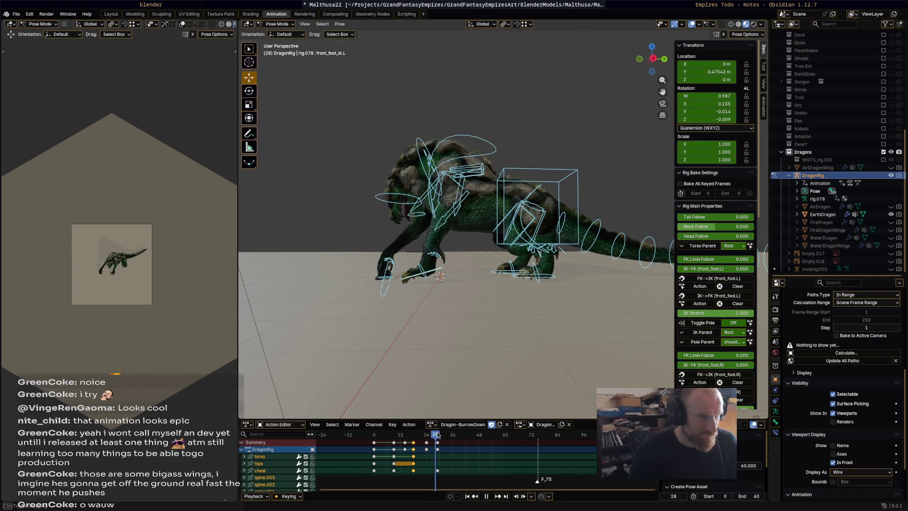
# - Raise the torso, tumble it freely, then rotate it -4.86°
pyautogui.click(561, 173)
pyautogui.press('g')
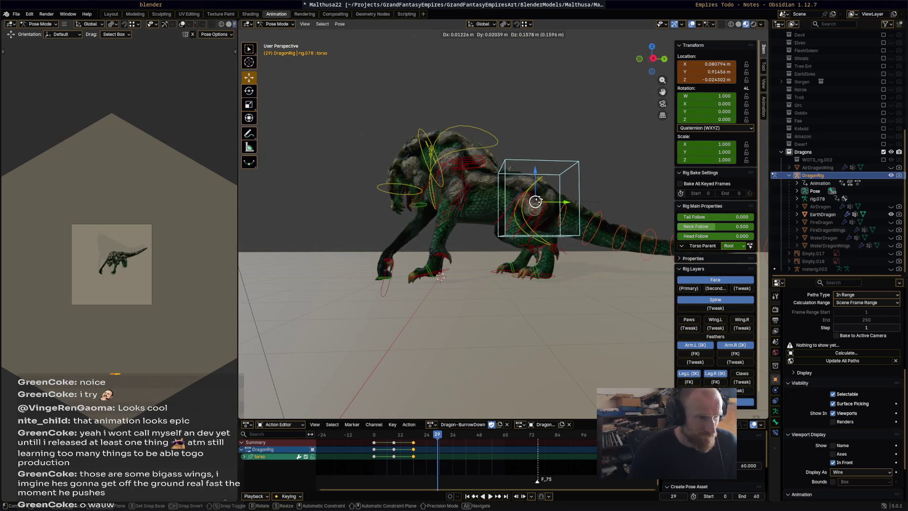
pyautogui.click(568, 182)
pyautogui.press('r')
pyautogui.press('r')
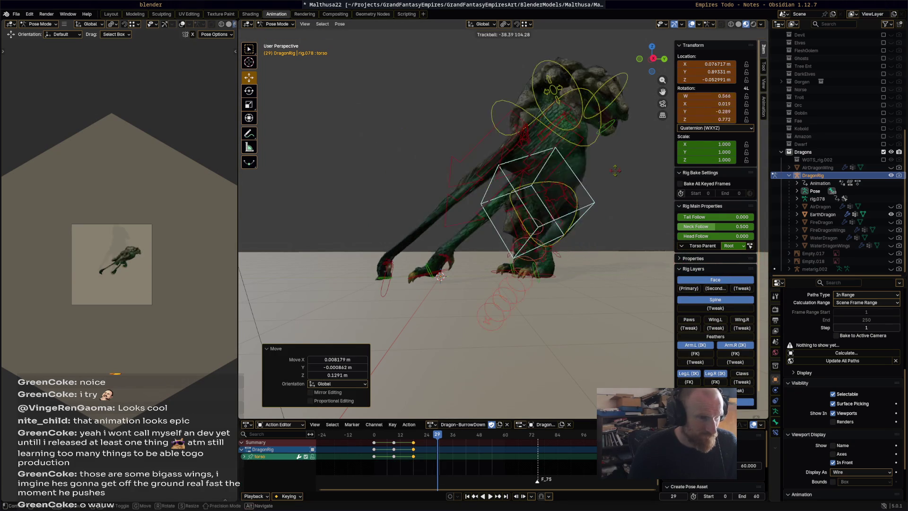
pyautogui.click(630, 191)
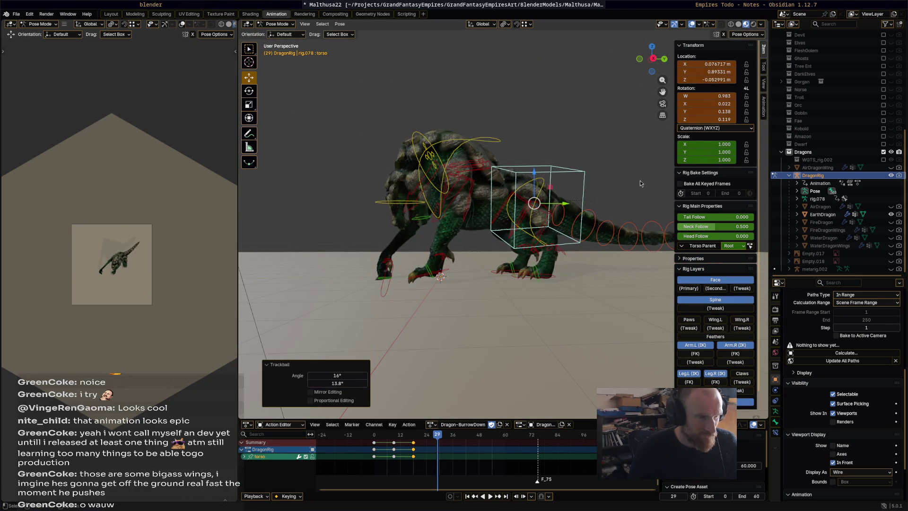
pyautogui.press('r')
pyautogui.click(596, 192)
# - Rotate the torso further to 7.54° and then 14.5°, and key it at frame 29
pyautogui.moveTo(596, 192); pyautogui.dragTo(601, 254, button='middle')
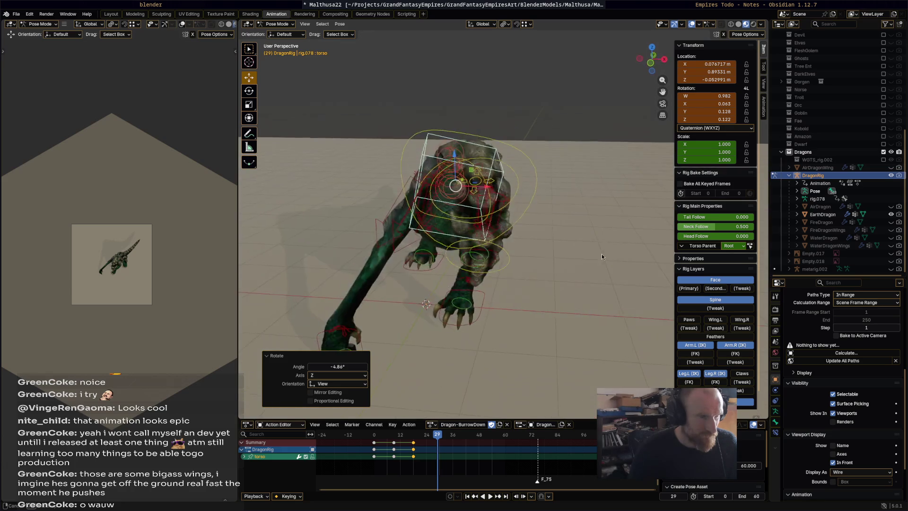
pyautogui.press('r')
pyautogui.click(542, 261)
pyautogui.moveTo(542, 261)
pyautogui.mouseDown(button='middle')
pyautogui.moveTo(487, 322)
pyautogui.moveTo(547, 241)
pyautogui.moveTo(533, 239)
pyautogui.mouseUp(button='middle')
pyautogui.press('r')
pyautogui.click(483, 325)
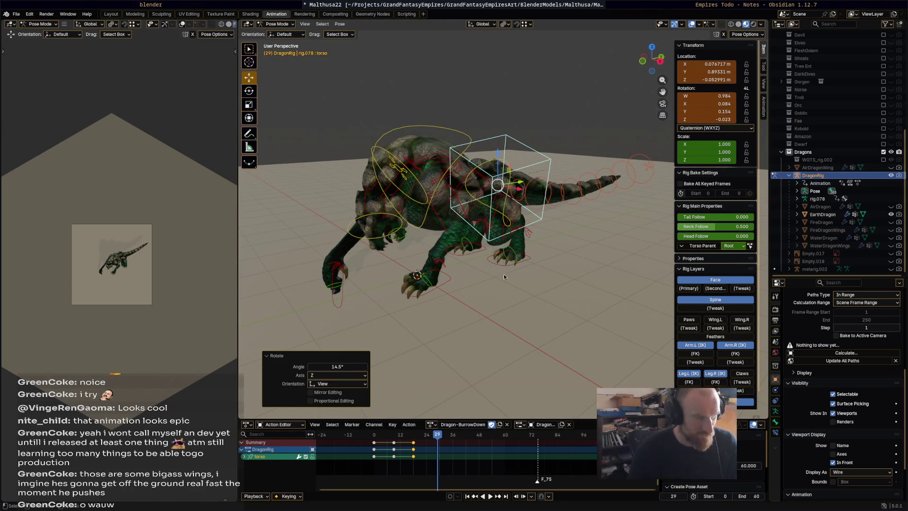
pyautogui.press('i')
# - Play back the action, select all bones, then pick the right front foot control
pyautogui.press('space')
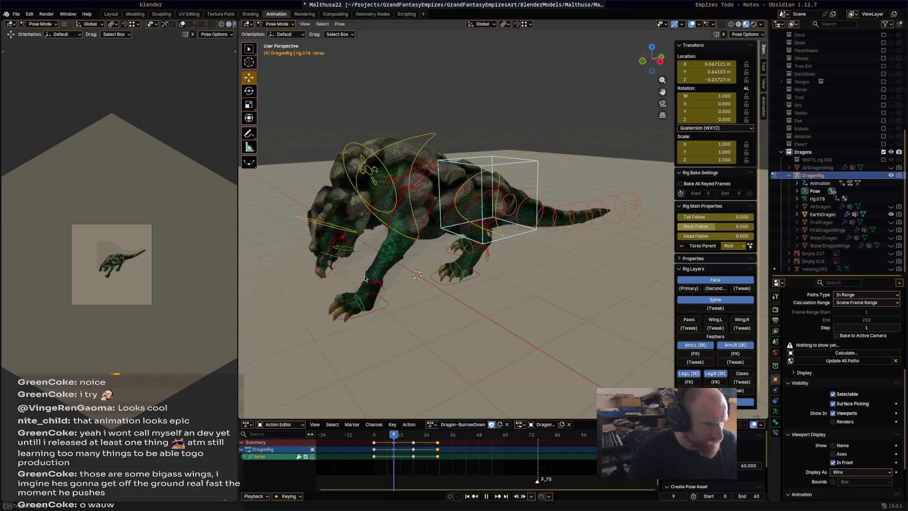
pyautogui.rightClick(342, 271)
pyautogui.rightClick(398, 229)
pyautogui.press('Escape')
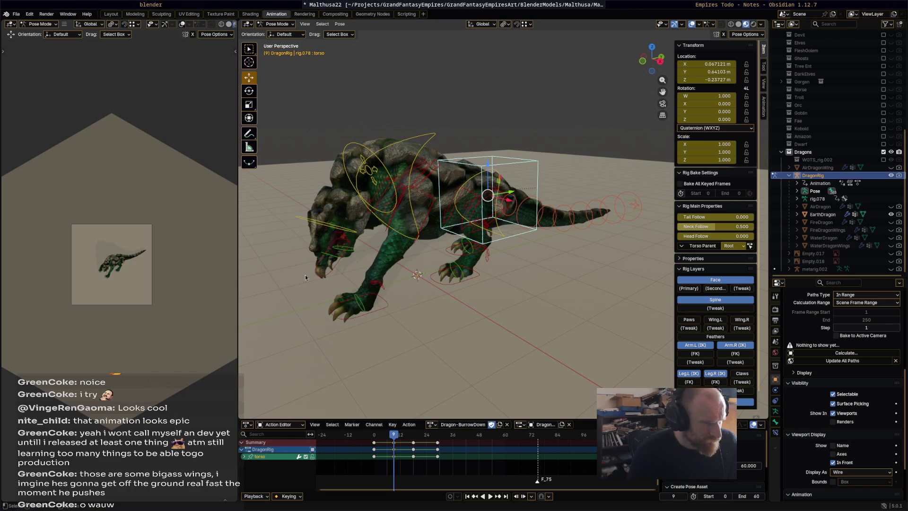
pyautogui.press('a')
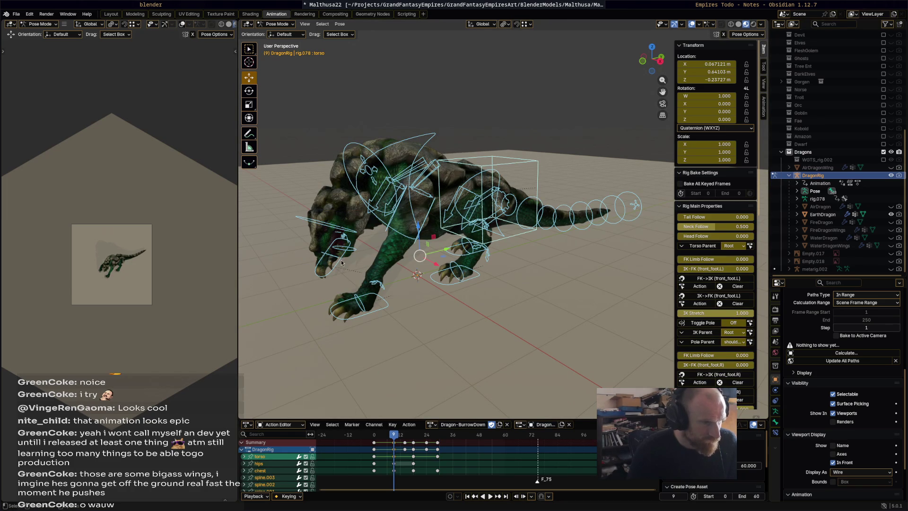
pyautogui.click(335, 256)
# - At frame 9, pull the right front foot down and inward and key it
pyautogui.press('space')
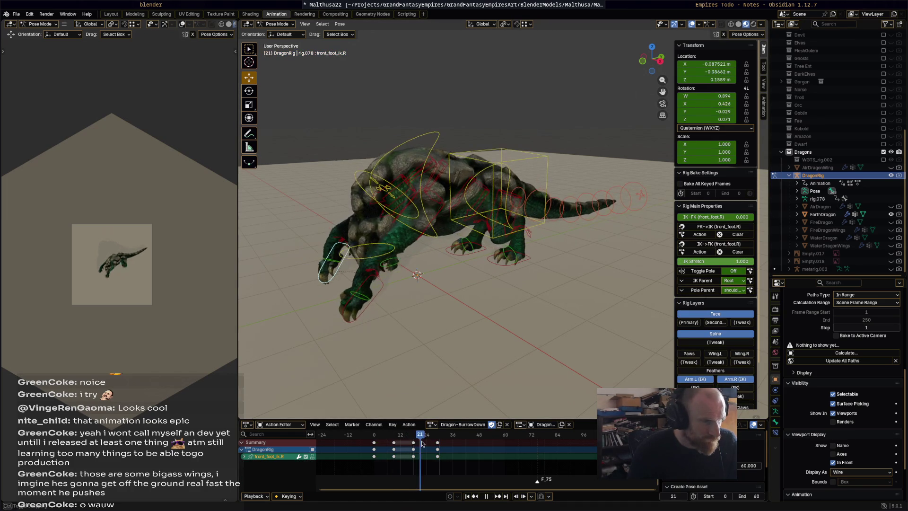
pyautogui.press('Escape')
pyautogui.moveTo(360, 284); pyautogui.dragTo(431, 259, button='middle')
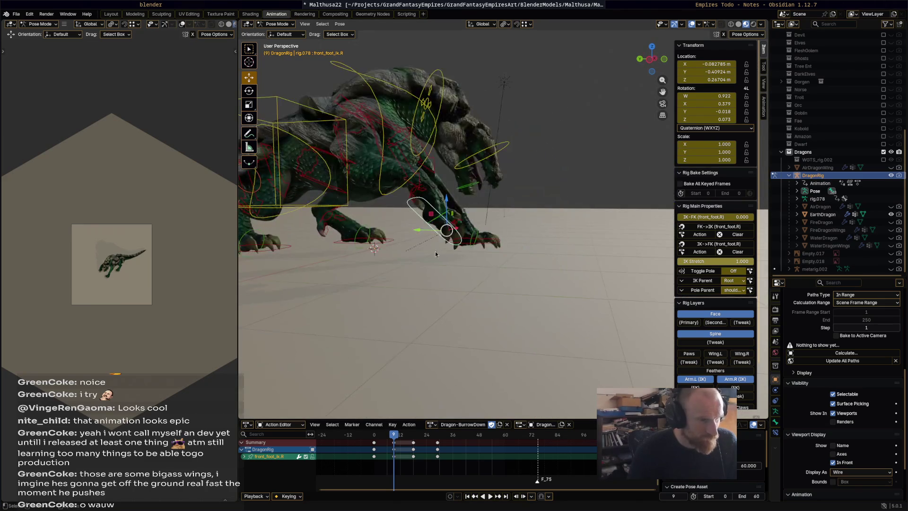
pyautogui.moveTo(453, 235); pyautogui.dragTo(412, 246)
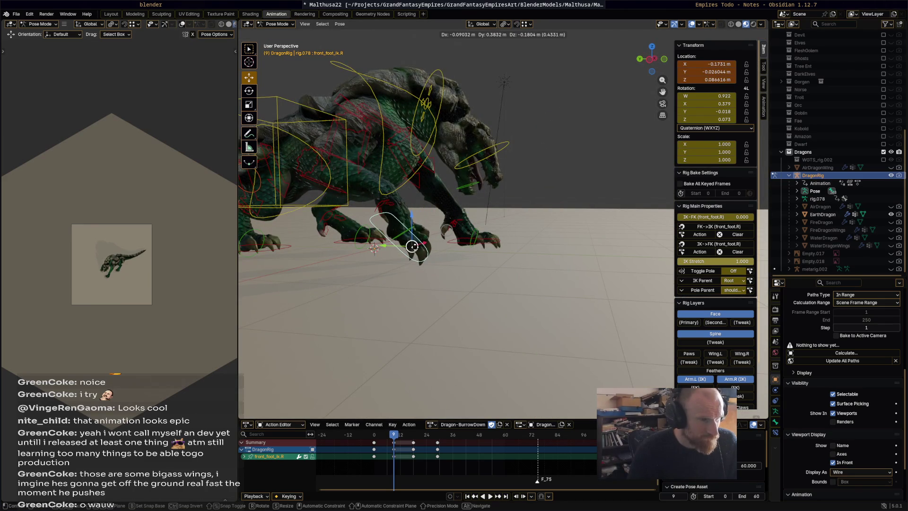
pyautogui.click(427, 304)
pyautogui.press('i')
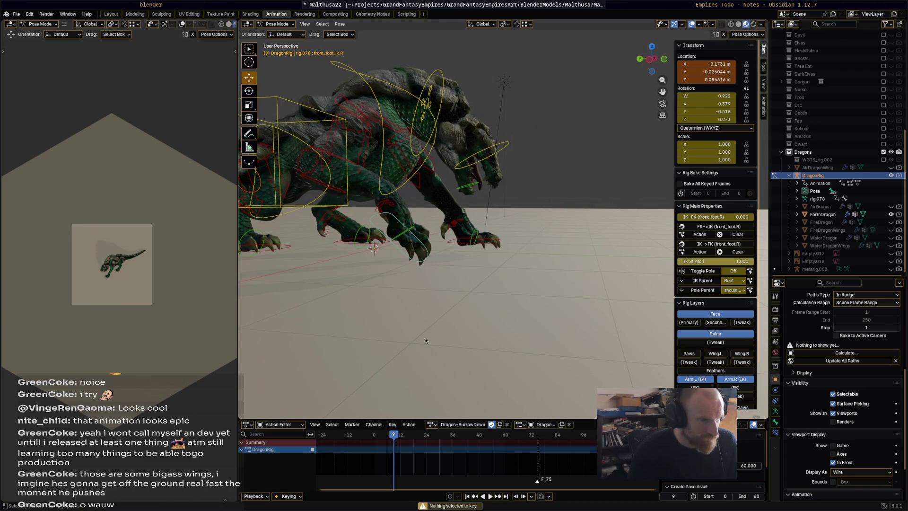
# - Re-key the right front foot at frame 9 and play through to frame 30
pyautogui.click(410, 257)
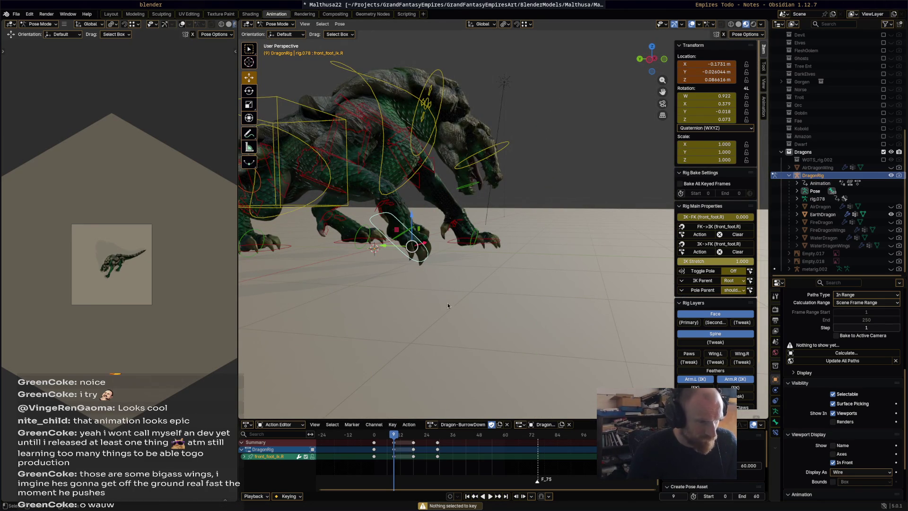
pyautogui.press('i')
pyautogui.press('space')
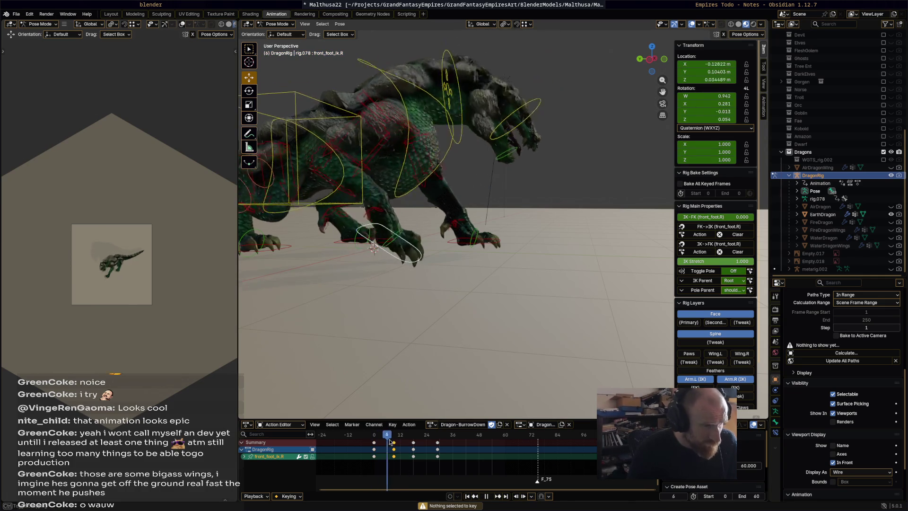
pyautogui.moveTo(402, 440); pyautogui.dragTo(435, 444)
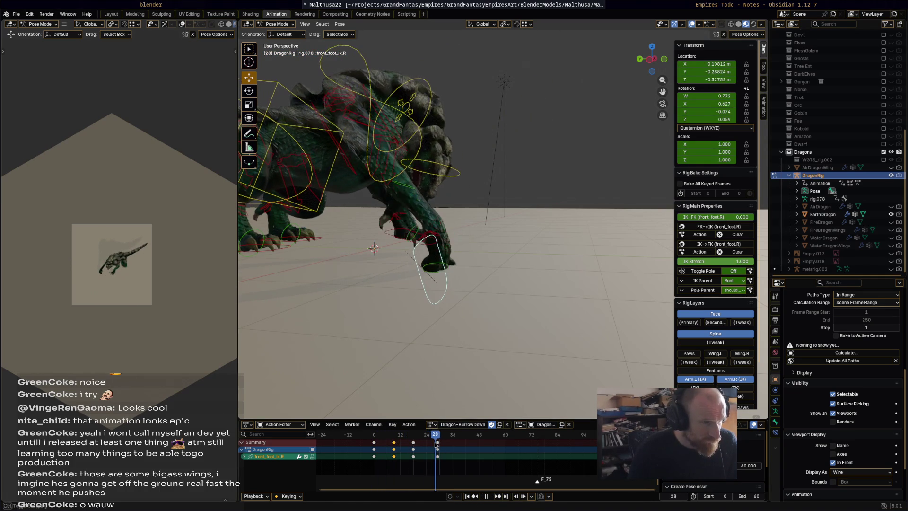
# - Rotate the right front foot -45.4° around Z and move it at frame 28
pyautogui.moveTo(383, 279)
pyautogui.mouseDown(button='middle')
pyautogui.moveTo(416, 277)
pyautogui.moveTo(407, 273)
pyautogui.mouseUp(button='middle')
pyautogui.press('r')
pyautogui.click(510, 268)
pyautogui.press('g')
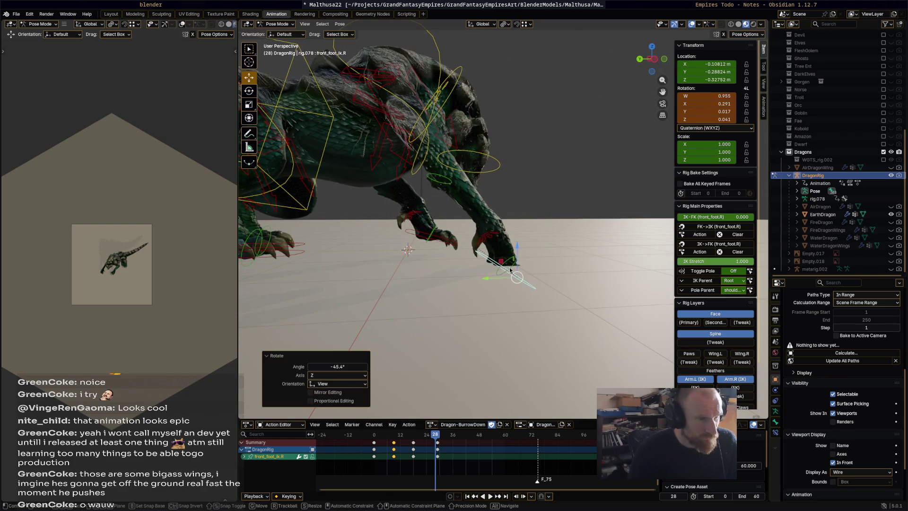
pyautogui.click(512, 279)
# - Refine the right front foot's position with two more moves to its final placement
pyautogui.moveTo(512, 279); pyautogui.dragTo(484, 286, button='middle')
pyautogui.press('g')
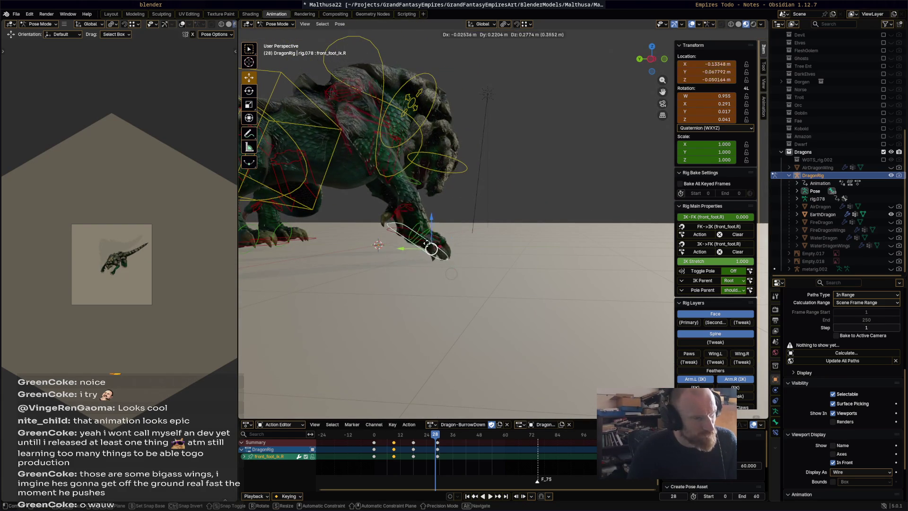
pyautogui.click(404, 231)
pyautogui.moveTo(404, 231)
pyautogui.mouseDown(button='middle')
pyautogui.moveTo(414, 266)
pyautogui.moveTo(430, 260)
pyautogui.mouseUp(button='middle')
pyautogui.press('g')
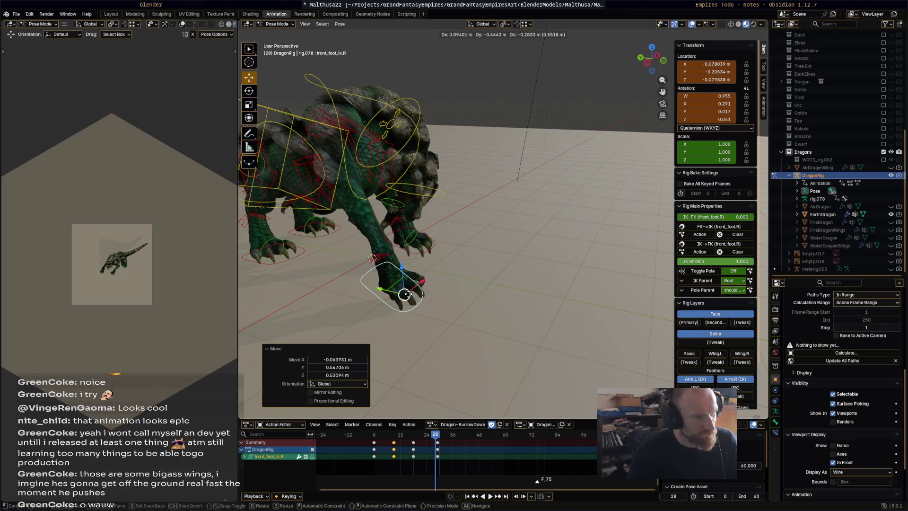
pyautogui.click(463, 331)
# - Preview the burrow motion, then select the chest bone from a front view
pyautogui.press('space')
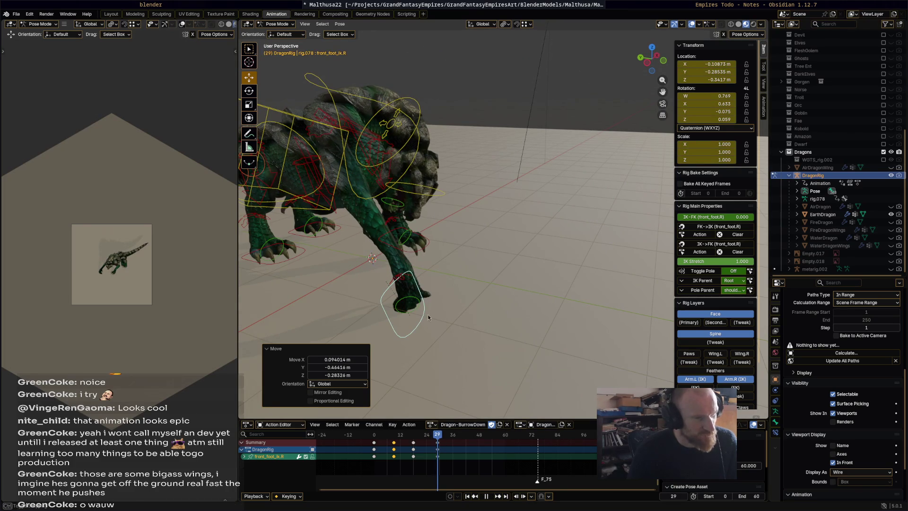
pyautogui.moveTo(427, 317); pyautogui.dragTo(368, 106, button='middle')
pyautogui.press('Escape')
pyautogui.click(423, 180)
pyautogui.moveTo(423, 181); pyautogui.dragTo(354, 191, button='middle')
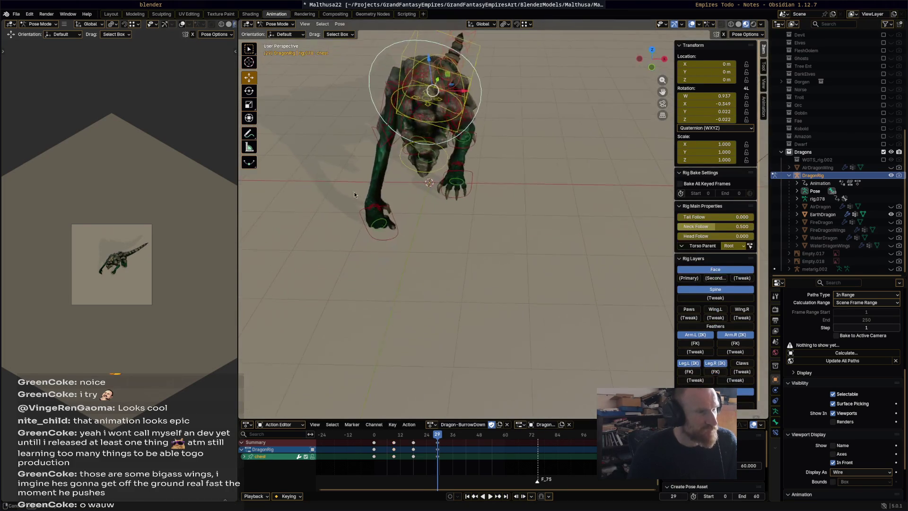
# - Rotate the chest -31.8° and give it a small extra adjustment
pyautogui.press('r')
pyautogui.click(471, 110)
pyautogui.moveTo(471, 109)
pyautogui.mouseDown(button='middle')
pyautogui.moveTo(568, 104)
pyautogui.moveTo(563, 86)
pyautogui.moveTo(505, 169)
pyautogui.moveTo(421, 189)
pyautogui.mouseUp(button='middle')
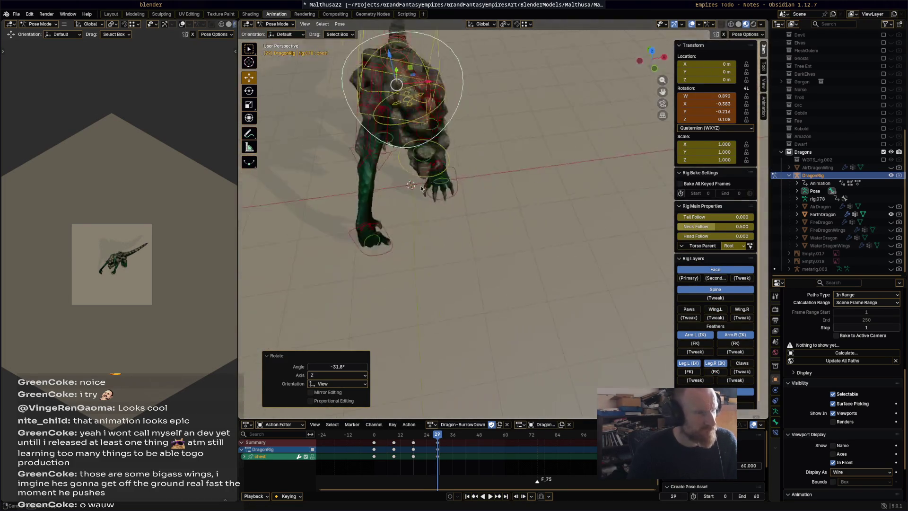
pyautogui.press('r')
pyautogui.click(486, 109)
pyautogui.moveTo(486, 109)
pyautogui.mouseDown(button='middle')
pyautogui.moveTo(506, 88)
pyautogui.moveTo(430, 99)
pyautogui.mouseUp(button='middle')
# - Select the torso control and shift the torso and body position
pyautogui.click(417, 132)
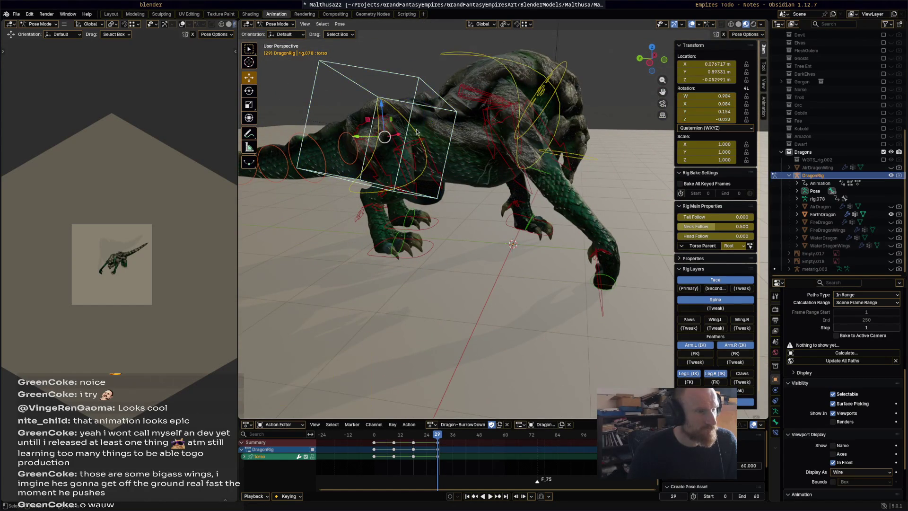
pyautogui.moveTo(392, 137)
pyautogui.mouseDown(button='middle')
pyautogui.moveTo(422, 223)
pyautogui.moveTo(398, 189)
pyautogui.mouseUp(button='middle')
pyautogui.moveTo(408, 111); pyautogui.dragTo(395, 128)
pyautogui.moveTo(435, 191); pyautogui.dragTo(435, 191)
pyautogui.moveTo(436, 191); pyautogui.dragTo(428, 135, button='middle')
pyautogui.moveTo(533, 165)
pyautogui.mouseDown(button='middle')
pyautogui.moveTo(538, 142)
pyautogui.moveTo(544, 156)
pyautogui.moveTo(582, 171)
pyautogui.mouseUp(button='middle')
# - Turn the chest a further 6.09° around Z, then rotate it once more
pyautogui.click(499, 118)
pyautogui.press('r')
pyautogui.click(509, 148)
pyautogui.press('r')
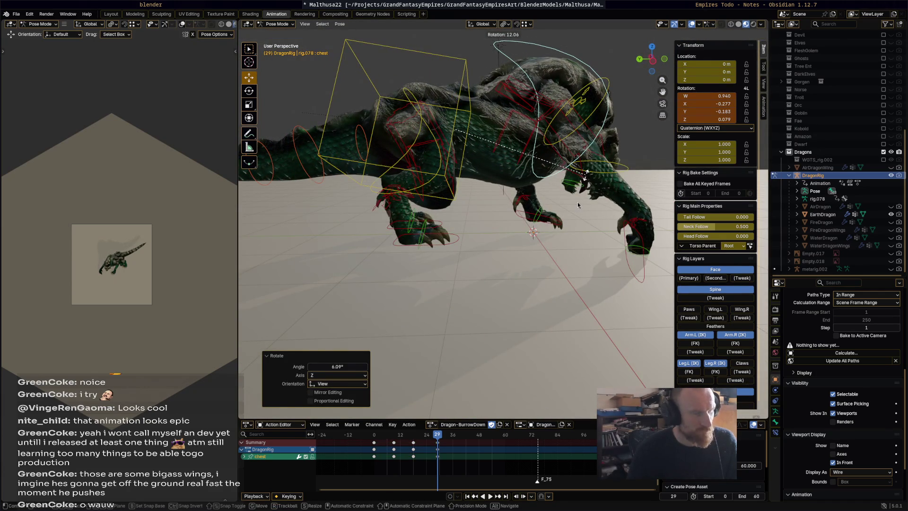
pyautogui.click(568, 204)
# - Key the whole rig's pose at frame 29 and scrub the timeline to review
pyautogui.press('a')
pyautogui.press('i')
pyautogui.moveTo(438, 434)
pyautogui.mouseDown()
pyautogui.moveTo(352, 435)
pyautogui.moveTo(439, 447)
pyautogui.mouseUp()
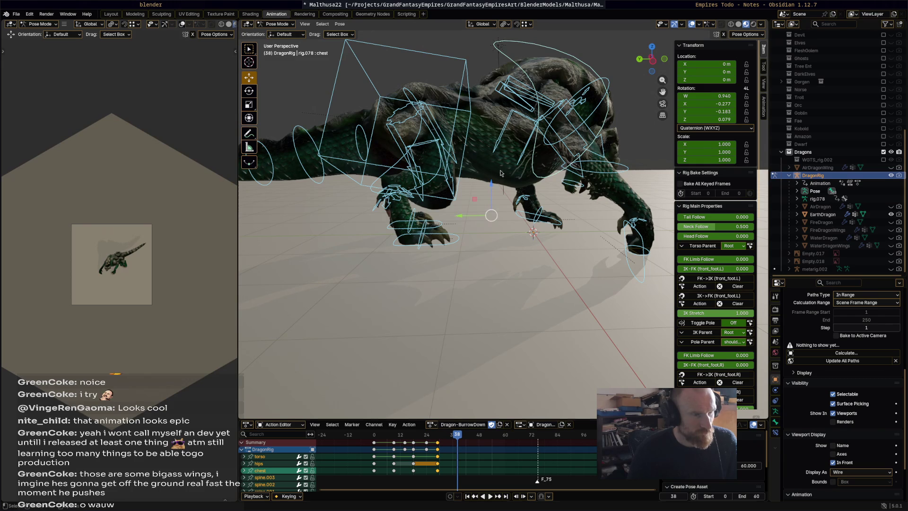
# - Move the torso control and rotate the hips by -23.8°
pyautogui.click(453, 217)
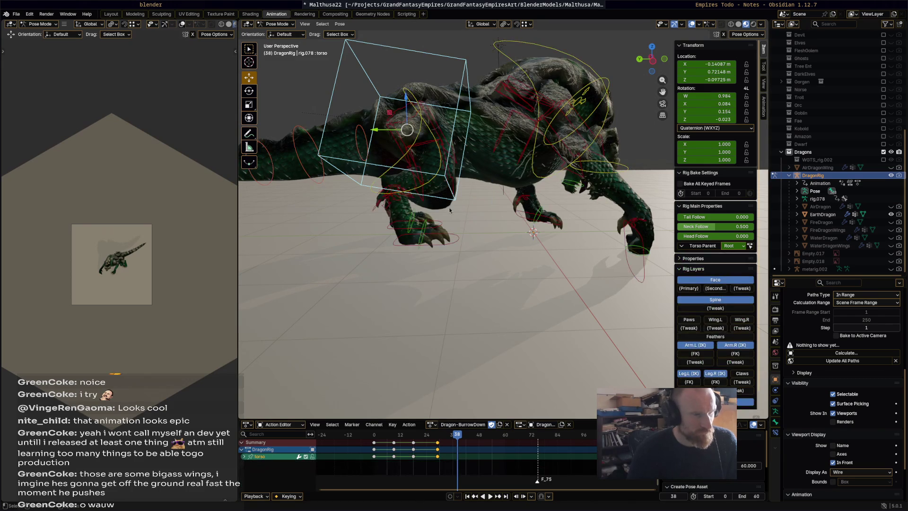
pyautogui.press('g')
pyautogui.click(383, 127)
pyautogui.click(377, 142)
pyautogui.press('r')
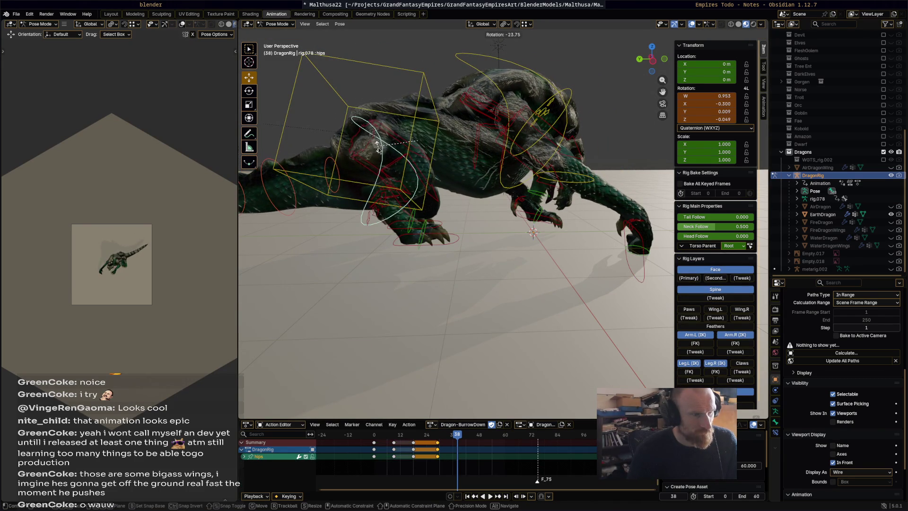
pyautogui.click(552, 101)
# - Rotate the torso in three passes: -14°, -10.1° and -33.3°
pyautogui.moveTo(547, 178); pyautogui.dragTo(510, 128, button='middle')
pyautogui.click(490, 114)
pyautogui.press('r')
pyautogui.click(501, 169)
pyautogui.press('r')
pyautogui.click(541, 124)
pyautogui.moveTo(541, 124)
pyautogui.mouseDown(button='middle')
pyautogui.moveTo(579, 98)
pyautogui.moveTo(520, 165)
pyautogui.mouseUp(button='middle')
pyautogui.press('r')
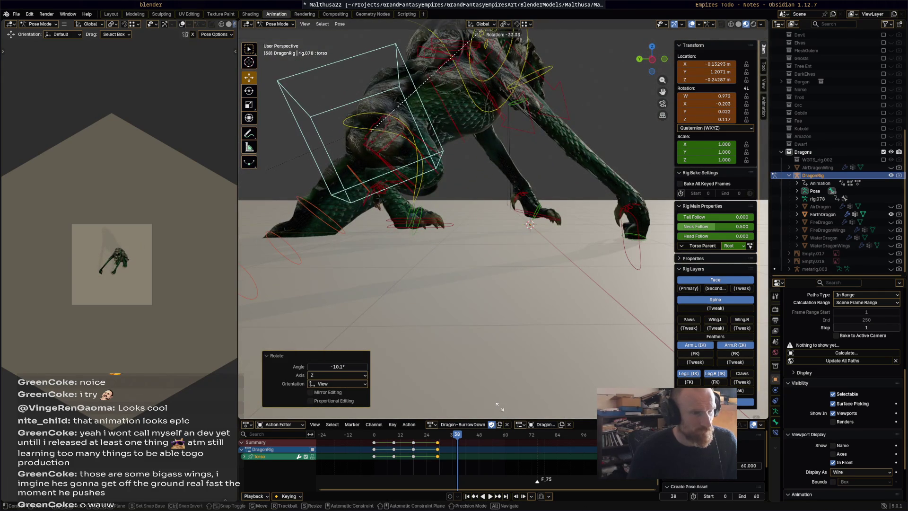
pyautogui.click(499, 406)
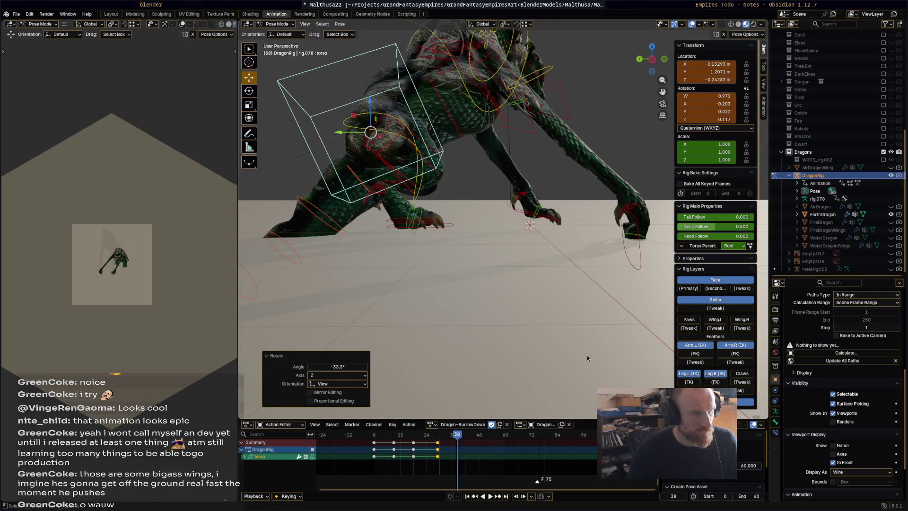
# - Rotate the left front foot 113° and the right 132°, and move both feet
pyautogui.click(556, 222)
pyautogui.press('r')
pyautogui.click(550, 218)
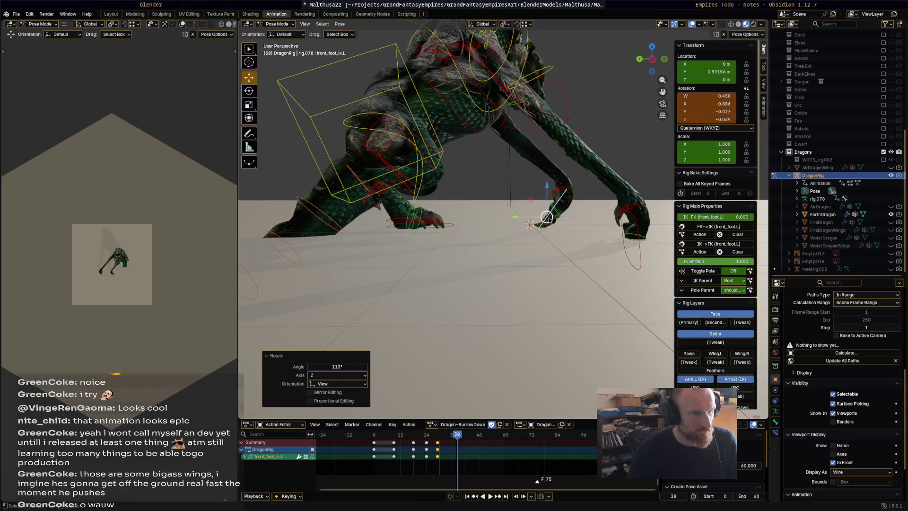
pyautogui.press('g')
pyautogui.click(635, 235)
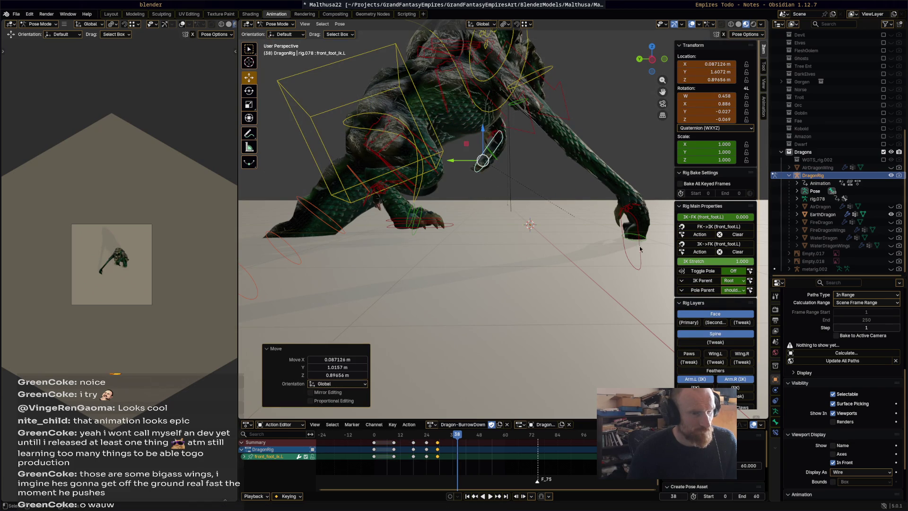
pyautogui.click(638, 253)
pyautogui.press('r')
pyautogui.click(642, 261)
pyautogui.press('g')
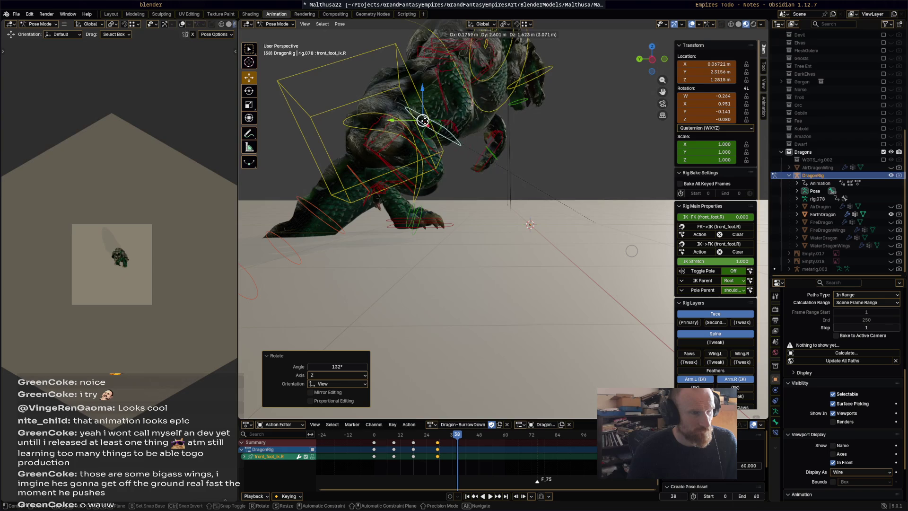
pyautogui.click(546, 149)
# - Rotate the chest to 16.3°, then further to 19.9°
pyautogui.moveTo(545, 148)
pyautogui.mouseDown(button='middle')
pyautogui.moveTo(479, 171)
pyautogui.moveTo(483, 225)
pyautogui.mouseUp(button='middle')
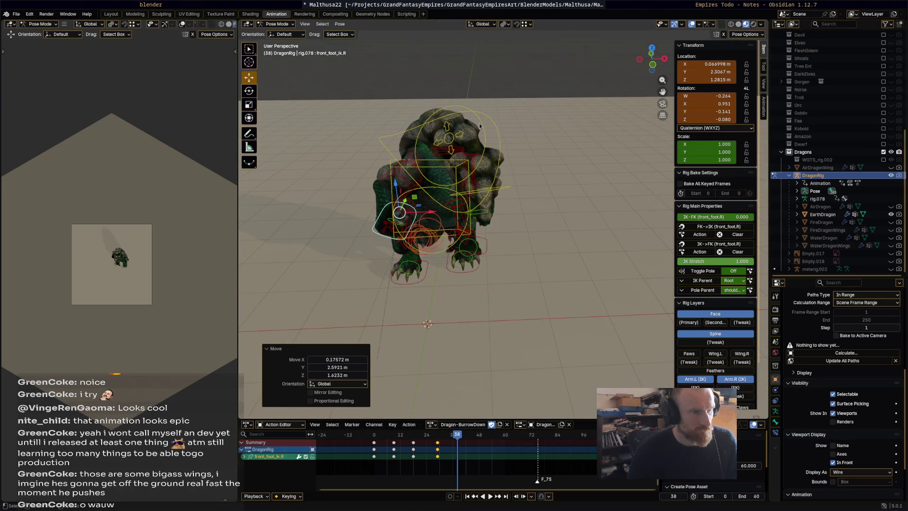
pyautogui.click(492, 181)
pyautogui.moveTo(495, 149)
pyautogui.mouseDown(button='middle')
pyautogui.moveTo(506, 290)
pyautogui.moveTo(479, 265)
pyautogui.moveTo(479, 222)
pyautogui.mouseUp(button='middle')
pyautogui.click(498, 183)
pyautogui.press('r')
pyautogui.click(503, 207)
pyautogui.press('r')
pyautogui.click(479, 307)
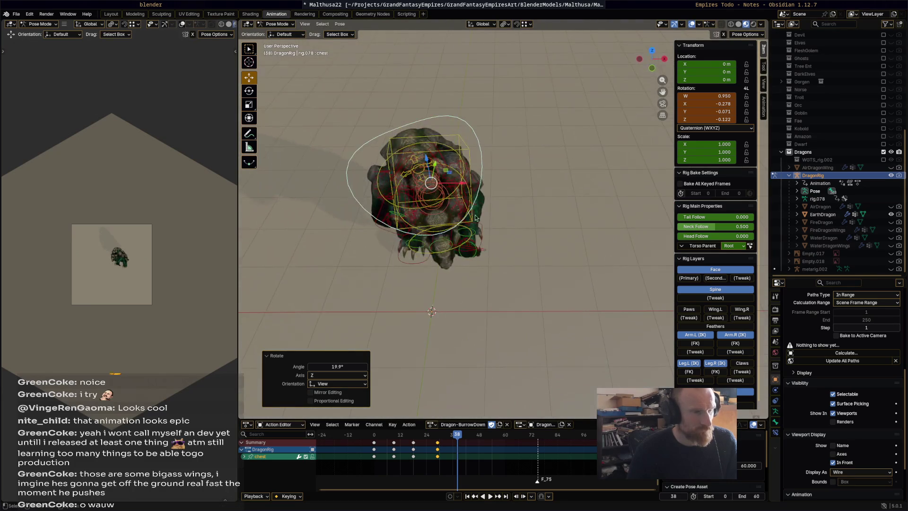
# - Rotate the neck 55°, then 40.9°
pyautogui.click(461, 160)
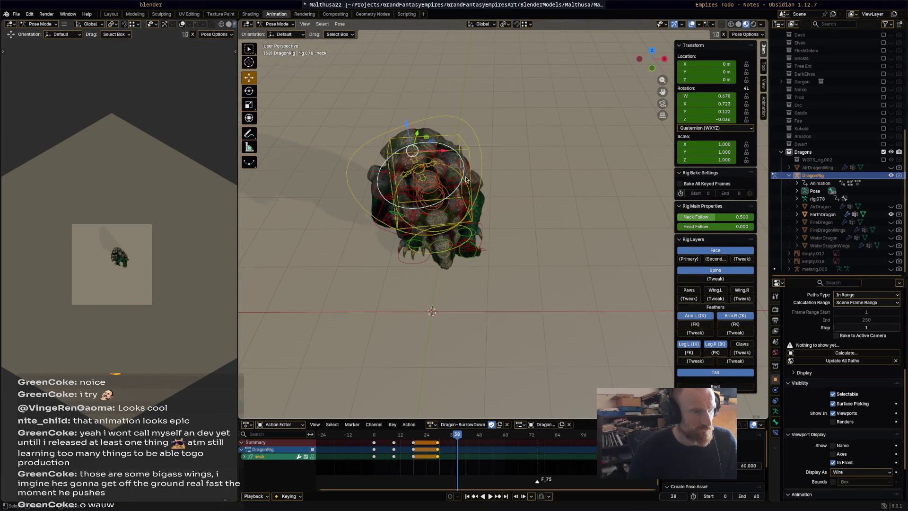
pyautogui.press('r')
pyautogui.click(419, 185)
pyautogui.moveTo(418, 185); pyautogui.dragTo(335, 160, button='middle')
pyautogui.press('r')
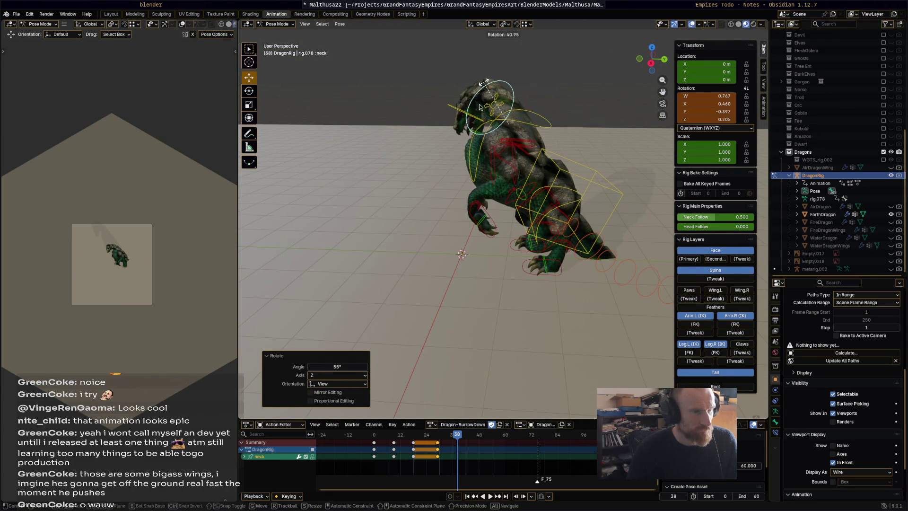
pyautogui.click(480, 106)
# - Tumble the head freely with trackball rotation, then rotate the neck again
pyautogui.click(450, 102)
pyautogui.press('r')
pyautogui.press('r')
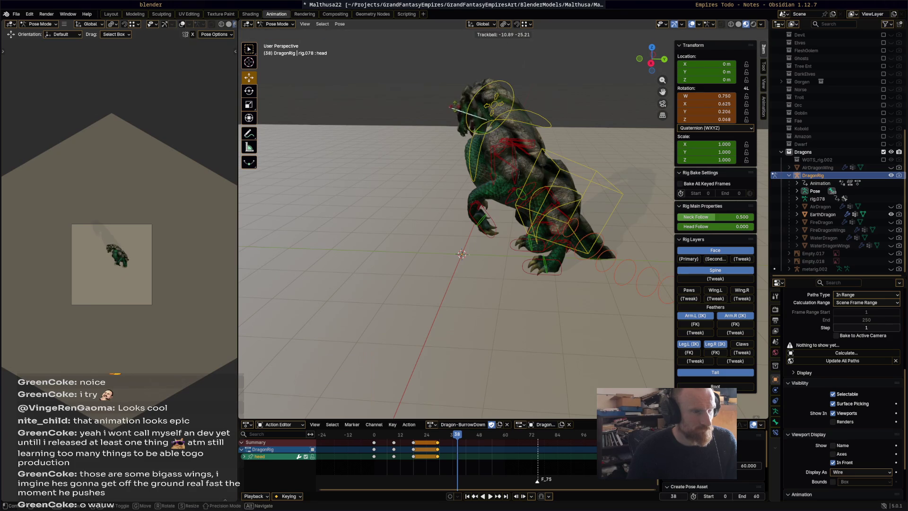
pyautogui.click(487, 125)
pyautogui.click(473, 113)
pyautogui.moveTo(473, 113); pyautogui.dragTo(451, 105, button='middle')
pyautogui.press('r')
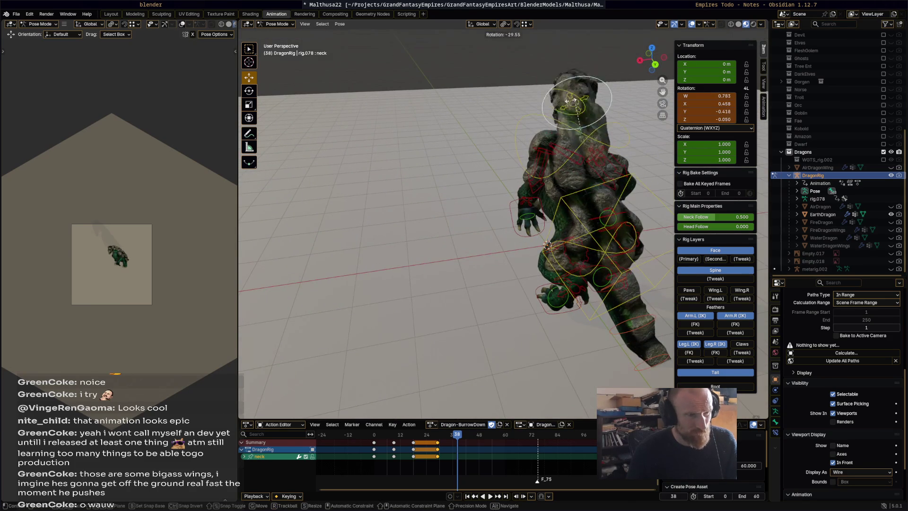
pyautogui.click(589, 140)
# - Refine the chest rotation and turn the neck by -7.16°
pyautogui.click(586, 156)
pyautogui.moveTo(587, 156); pyautogui.dragTo(622, 150, button='middle')
pyautogui.press('r')
pyautogui.click(621, 115)
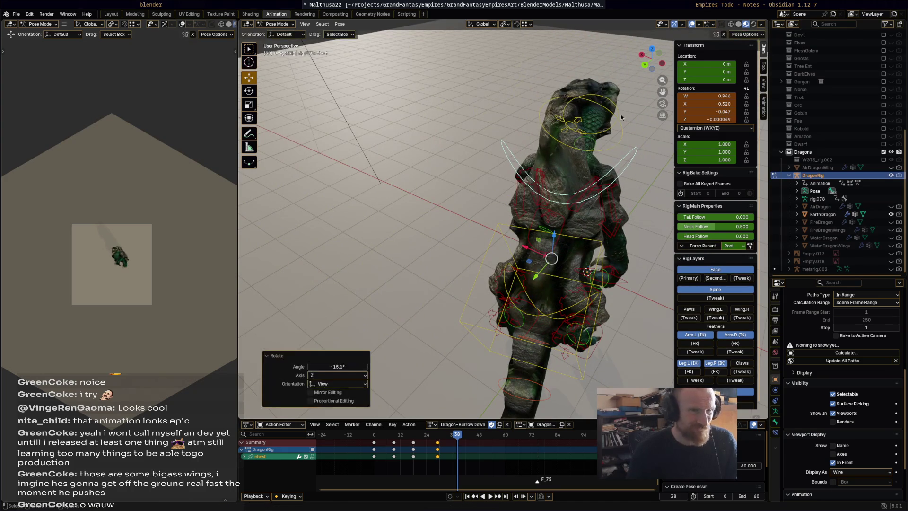
pyautogui.click(619, 112)
pyautogui.moveTo(619, 113)
pyautogui.mouseDown(button='middle')
pyautogui.moveTo(555, 95)
pyautogui.moveTo(551, 83)
pyautogui.moveTo(543, 193)
pyautogui.moveTo(475, 239)
pyautogui.mouseUp(button='middle')
pyautogui.press('r')
pyautogui.click(549, 78)
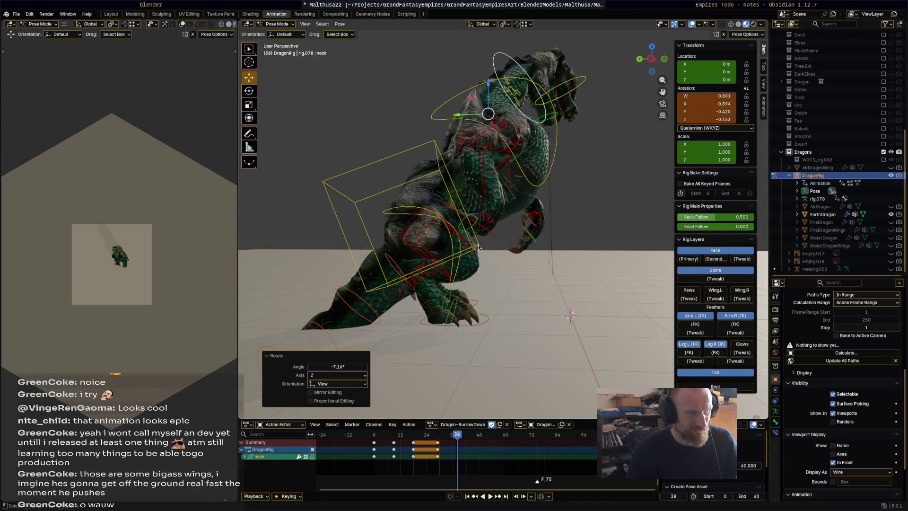
# - Select all bones, key the full pose at frame 38, and play the animation
pyautogui.click(467, 248)
pyautogui.press('a')
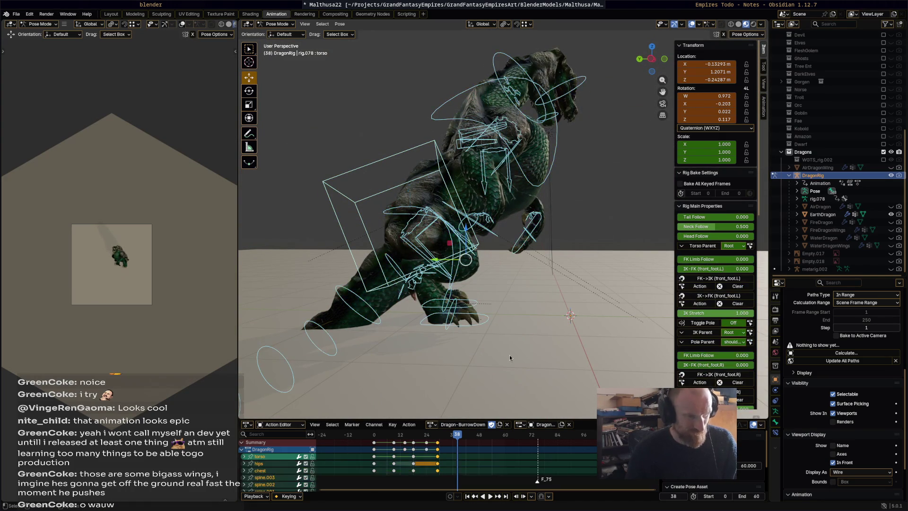
pyautogui.press('i')
pyautogui.press('space')
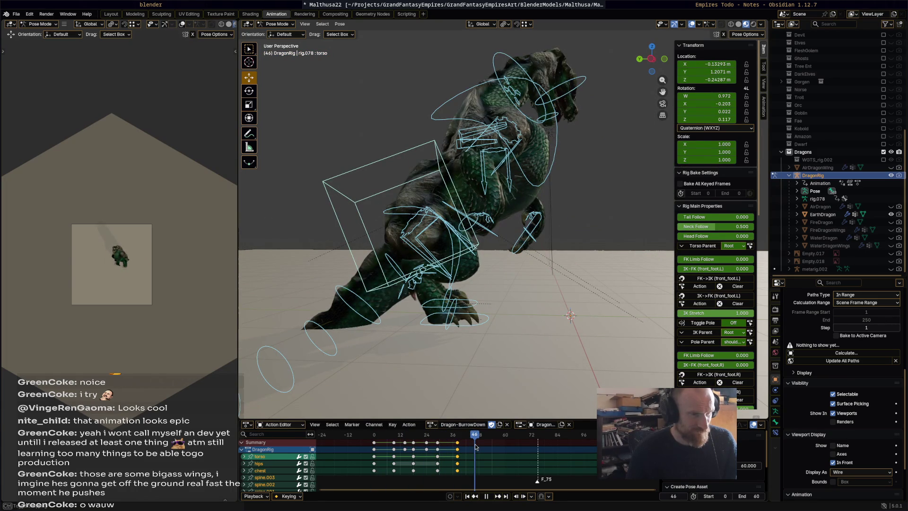
# - Stop playback, raise the torso control and rotate it 3.69°
pyautogui.press('space')
pyautogui.click(412, 221)
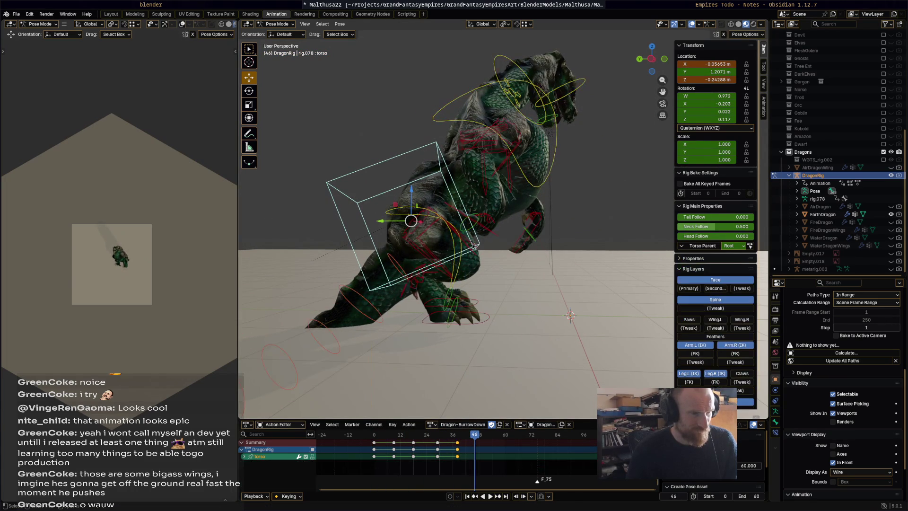
pyautogui.moveTo(411, 220)
pyautogui.mouseDown()
pyautogui.moveTo(405, 199)
pyautogui.moveTo(429, 169)
pyautogui.mouseUp()
pyautogui.click(583, 159)
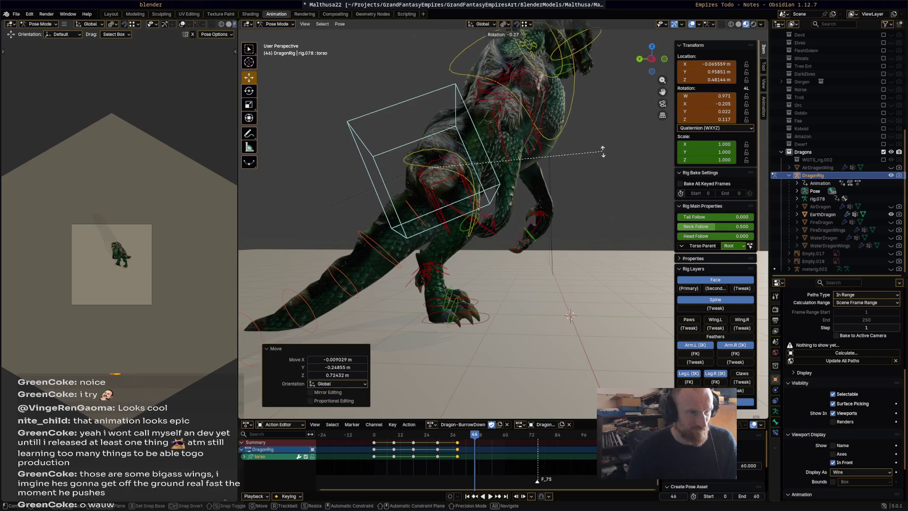
pyautogui.press('r')
pyautogui.click(499, 240)
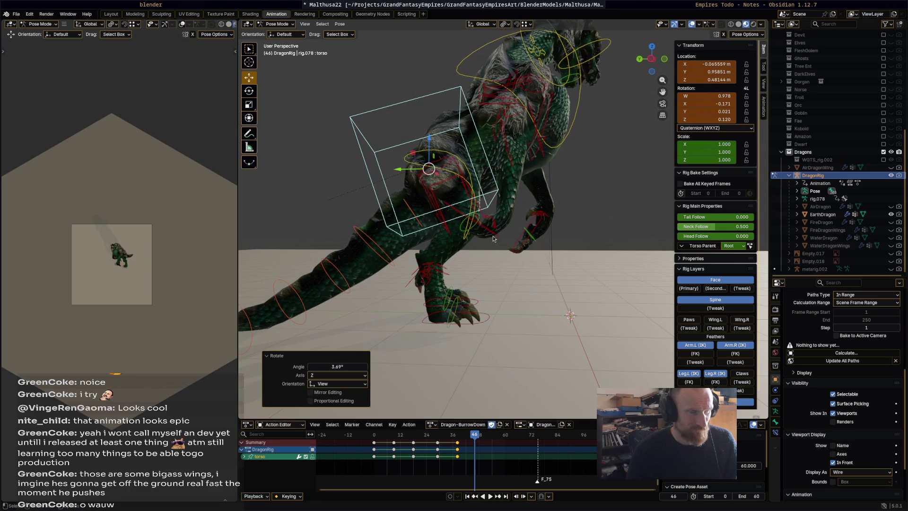
# - Move the left front toe bone, then undo the move
pyautogui.click(534, 237)
pyautogui.click(518, 244)
pyautogui.press('g')
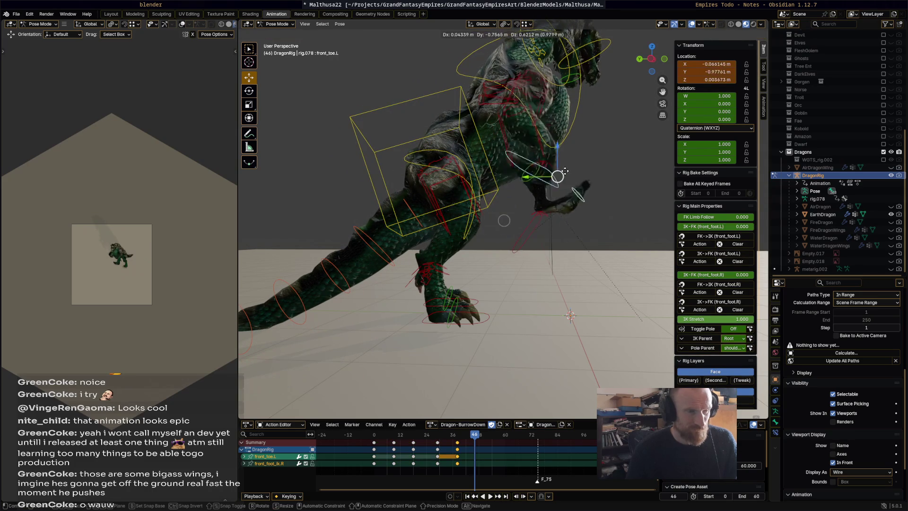
pyautogui.click(588, 156)
pyautogui.hotkey('ctrl', 'z')
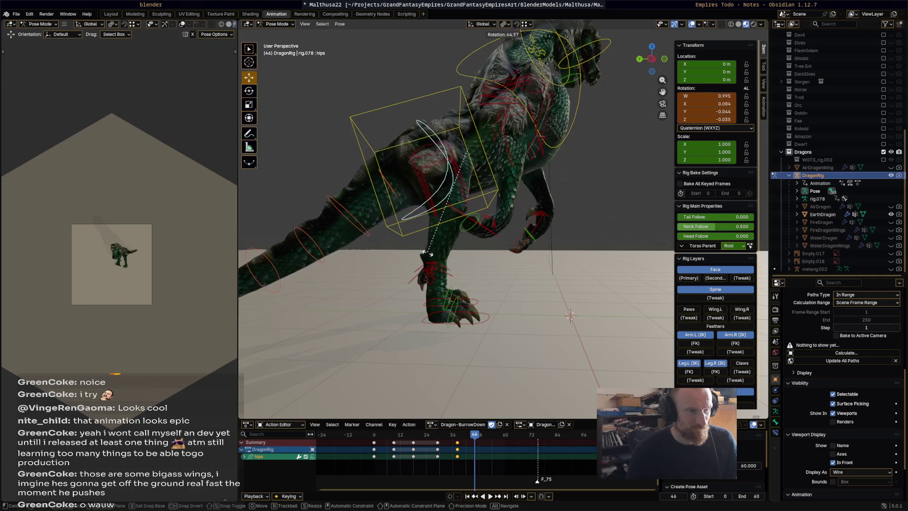
# - Rotate the hips and turn the left foot IK control to 77°
pyautogui.click(467, 279)
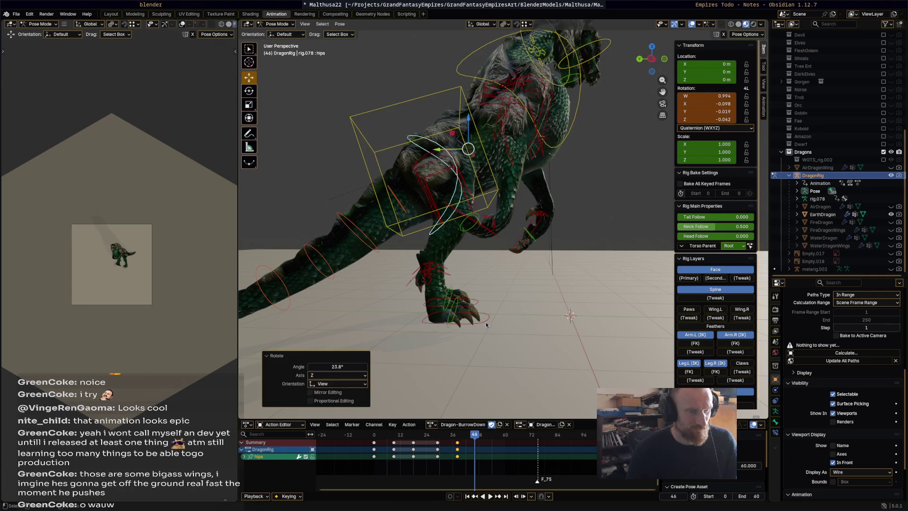
pyautogui.click(473, 309)
pyautogui.press('r')
pyautogui.click(553, 244)
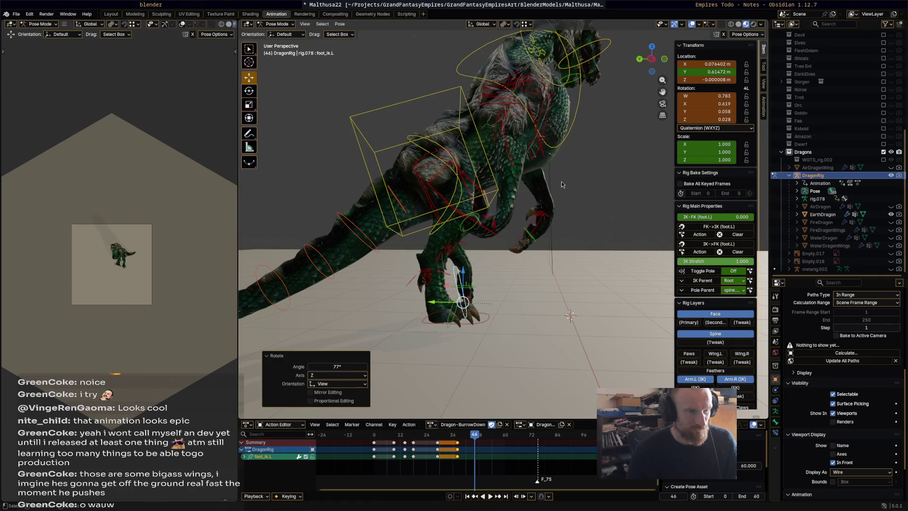
# - Raise the right front foot IK control toward the chest and rotate it
pyautogui.click(487, 230)
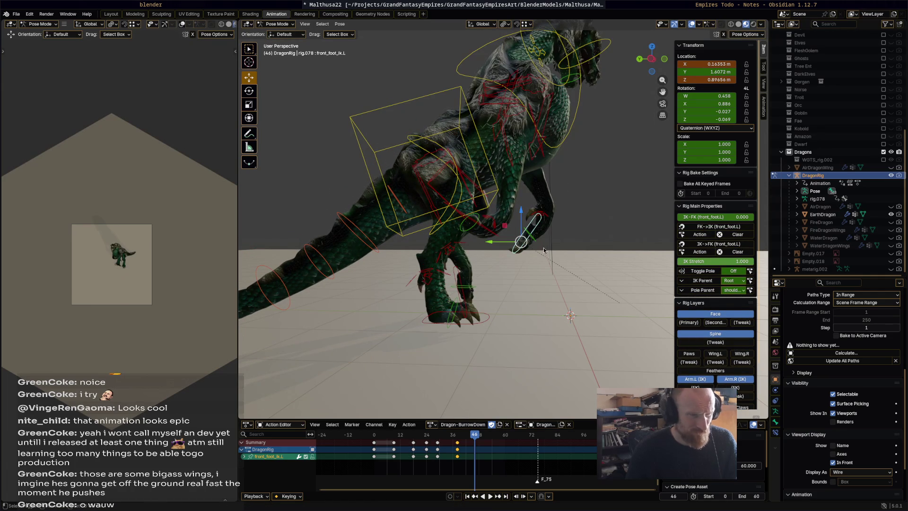
pyautogui.click(494, 229)
pyautogui.press('g')
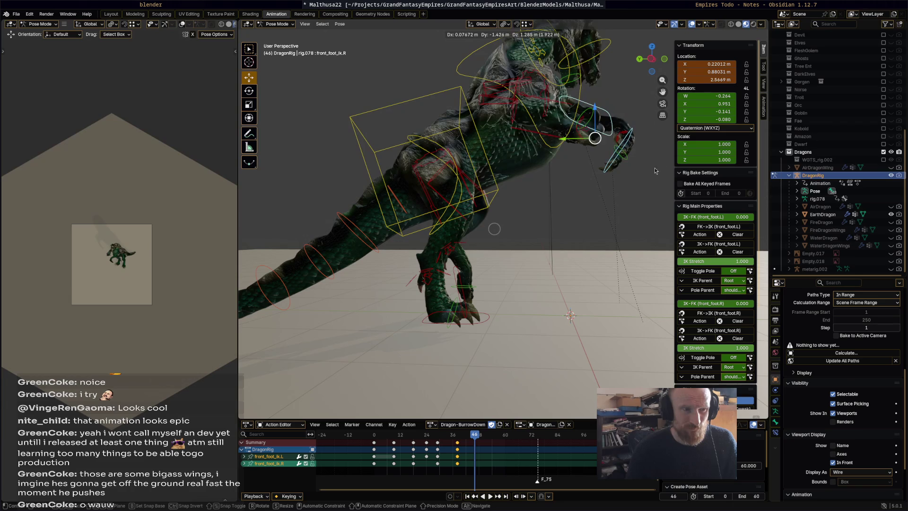
pyautogui.click(649, 172)
pyautogui.press('r')
pyautogui.click(581, 98)
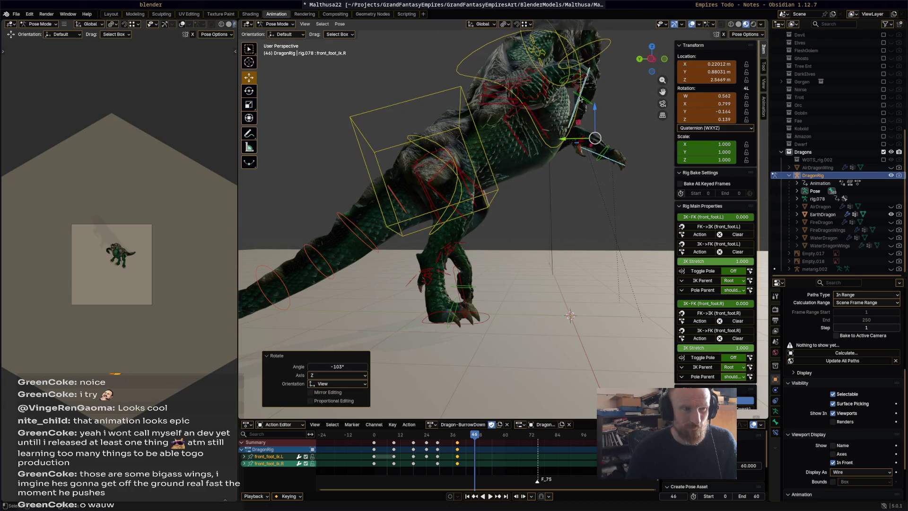
# - Move the right front toe bone, then cancel and undo it
pyautogui.click(589, 119)
pyautogui.press('g')
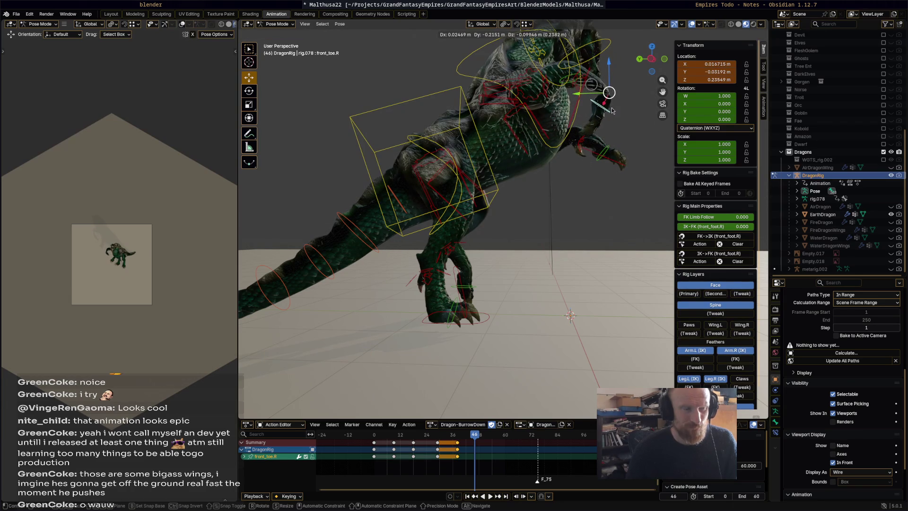
pyautogui.click(612, 110)
pyautogui.hotkey('ctrl', 'z')
pyautogui.moveTo(613, 109)
pyautogui.mouseDown(button='middle')
pyautogui.moveTo(573, 199)
pyautogui.moveTo(511, 147)
pyautogui.mouseUp(button='middle')
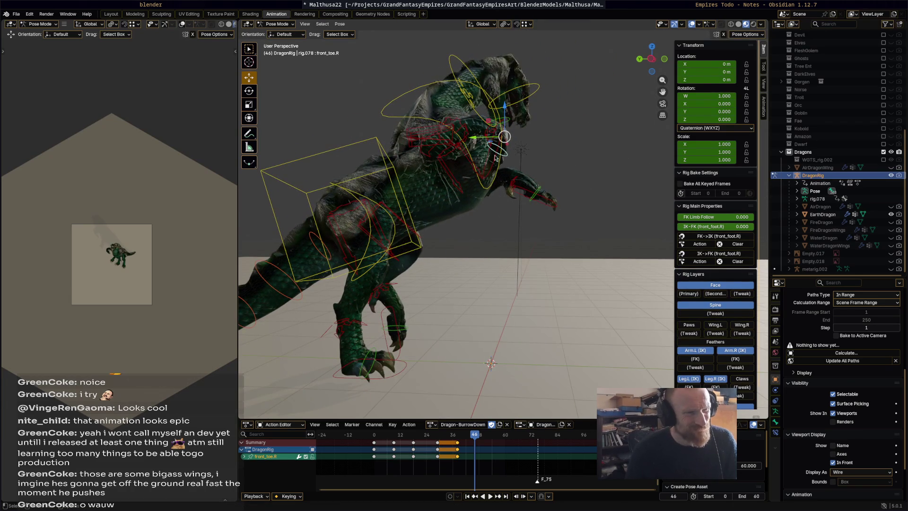
# - Rotate the right front foot IK by -6.58° and move it to a new spot
pyautogui.click(498, 157)
pyautogui.press('r')
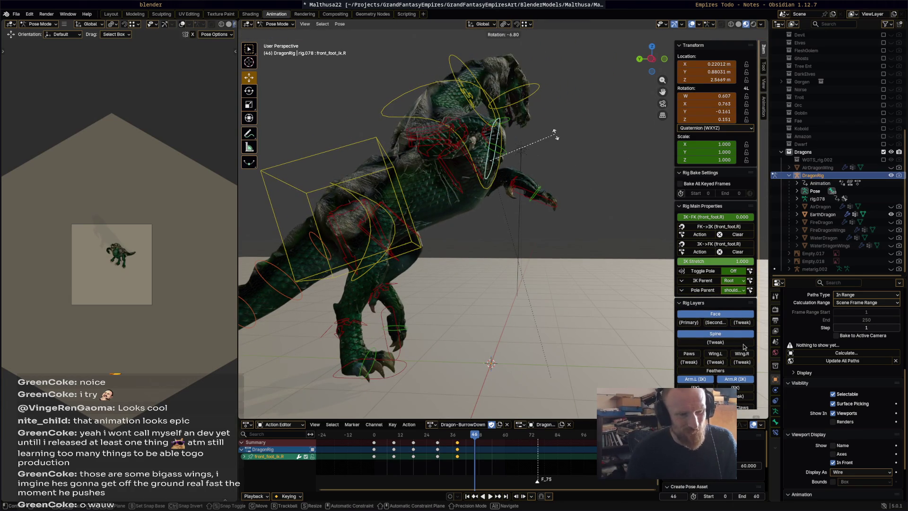
pyautogui.click(744, 346)
pyautogui.scroll(-4, 724, 347)
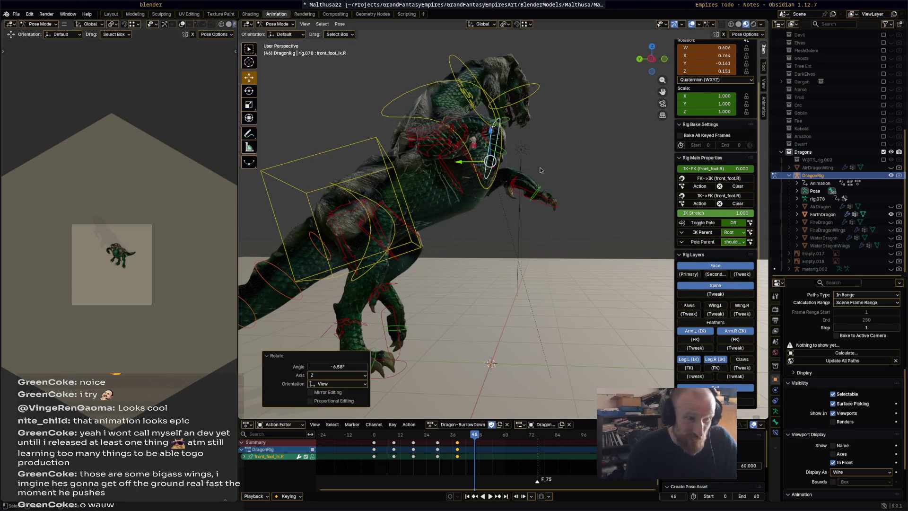
pyautogui.press('g')
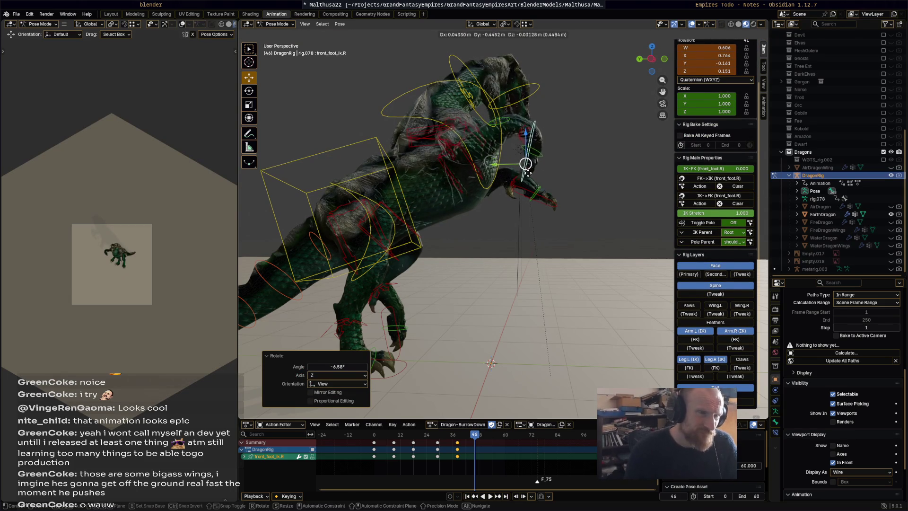
pyautogui.click(575, 167)
# - Tilt the head and rotate the bone named Bone by -30.3°
pyautogui.click(529, 165)
pyautogui.press('r')
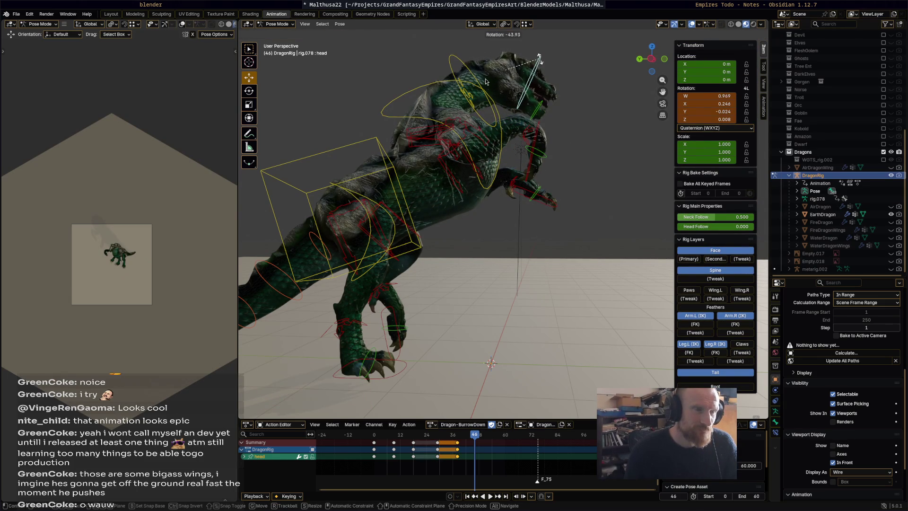
pyautogui.click(539, 57)
pyautogui.click(540, 111)
pyautogui.press('r')
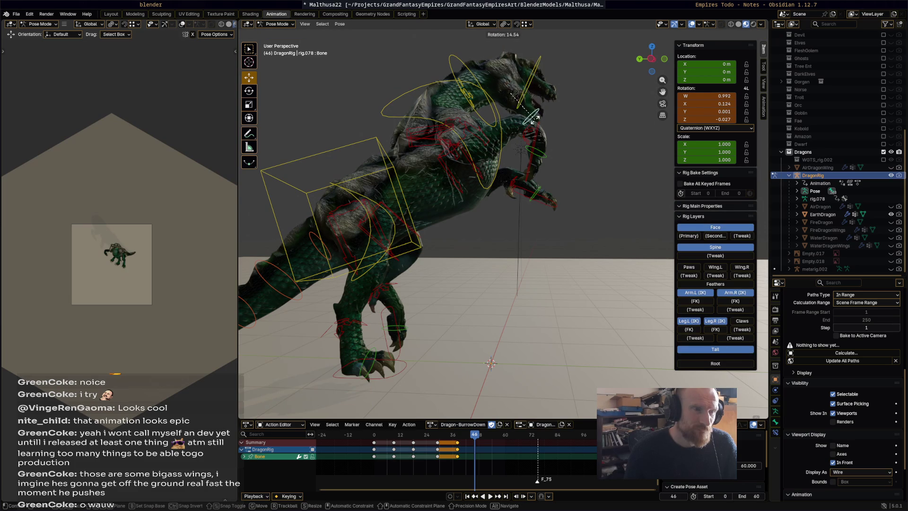
pyautogui.click(533, 119)
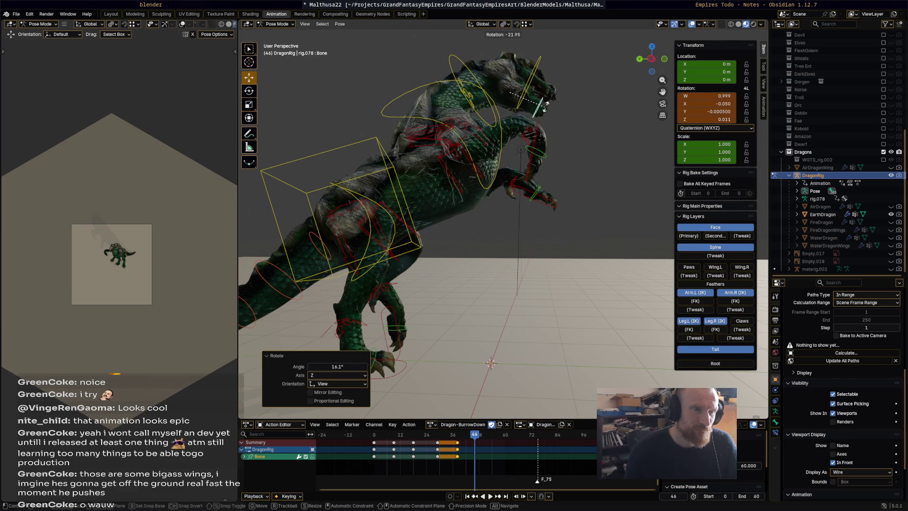
# - Turn the neck -20.1° and chest -7.57°, then key all bones at frame 46
pyautogui.click(473, 74)
pyautogui.press('r')
pyautogui.click(501, 81)
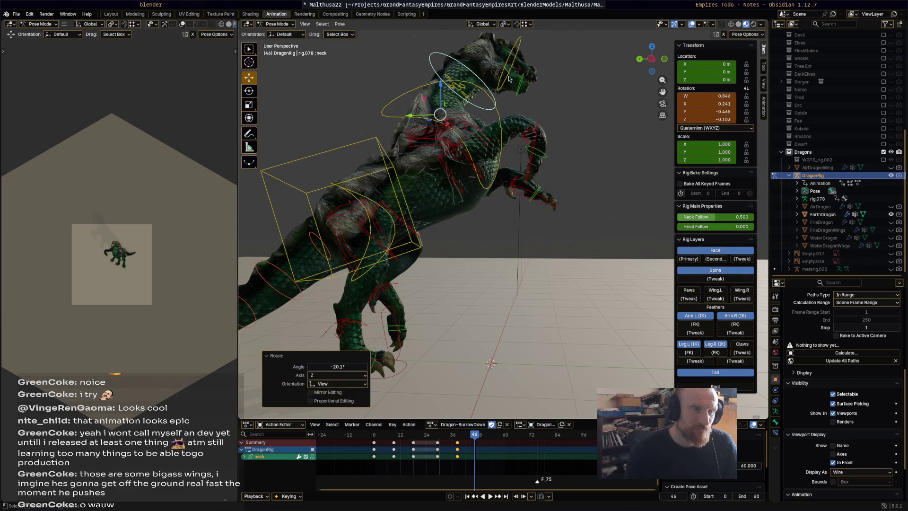
pyautogui.click(502, 114)
pyautogui.press('r')
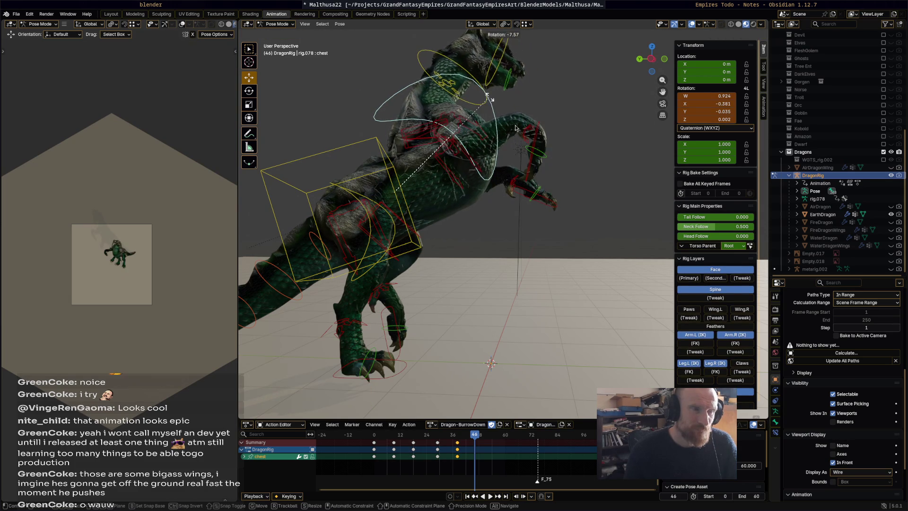
pyautogui.click(544, 189)
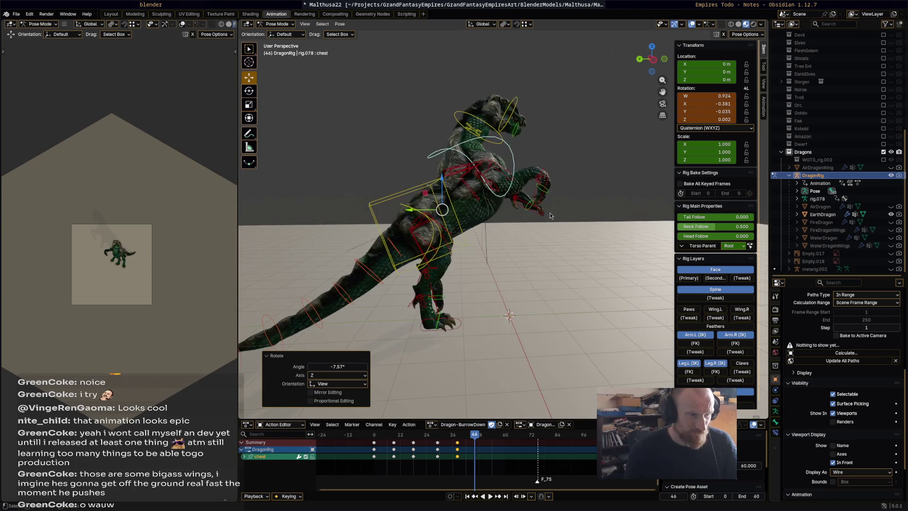
pyautogui.press('a')
pyautogui.press('i')
# - Re-rotate the head to about 23.5°, key it, and play the animation
pyautogui.moveTo(537, 282); pyautogui.dragTo(526, 137, button='middle')
pyautogui.click(510, 118)
pyautogui.press('r')
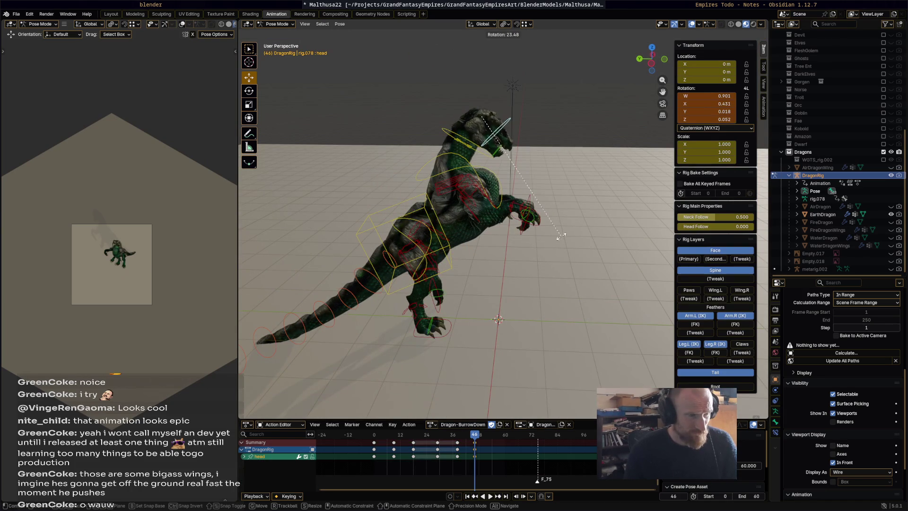
pyautogui.click(548, 264)
pyautogui.press('i')
pyautogui.press('space')
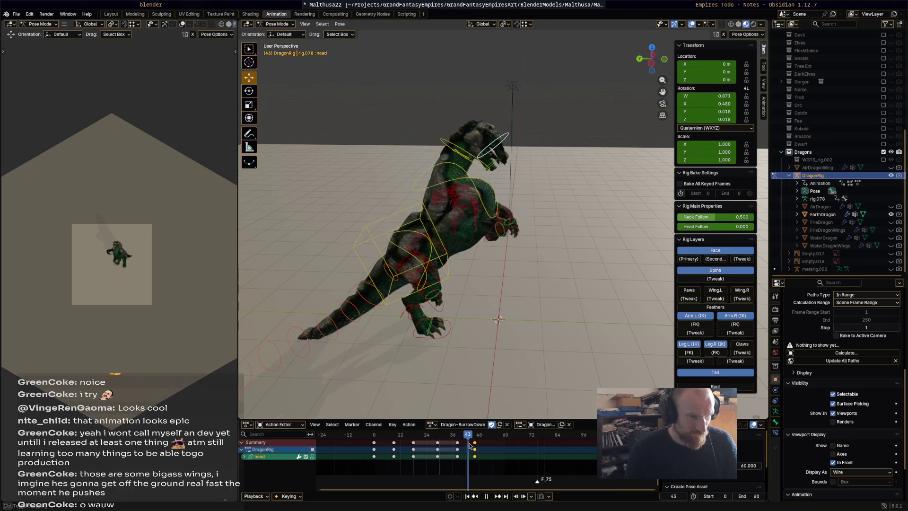
# - Stop playback at frame 38 and rotate the chest 7.16°
pyautogui.moveTo(468, 445); pyautogui.dragTo(458, 441)
pyautogui.press('space')
pyautogui.moveTo(514, 252); pyautogui.dragTo(487, 198, button='middle')
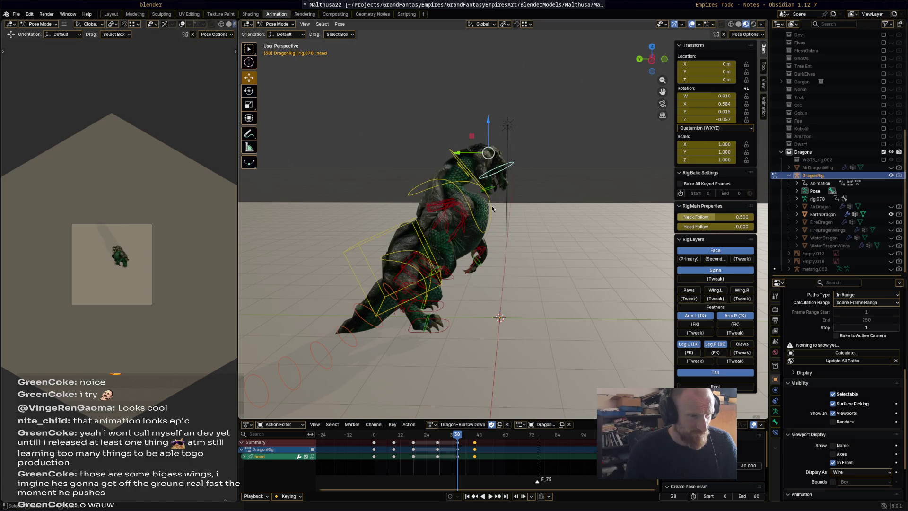
pyautogui.click(492, 209)
pyautogui.press('r')
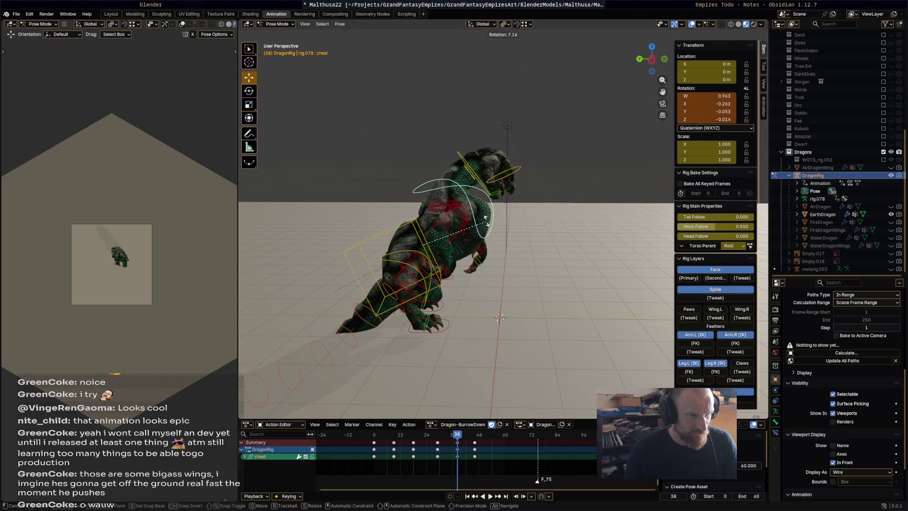
pyautogui.click(484, 198)
# - Move the neck bone up and forward
pyautogui.click(452, 191)
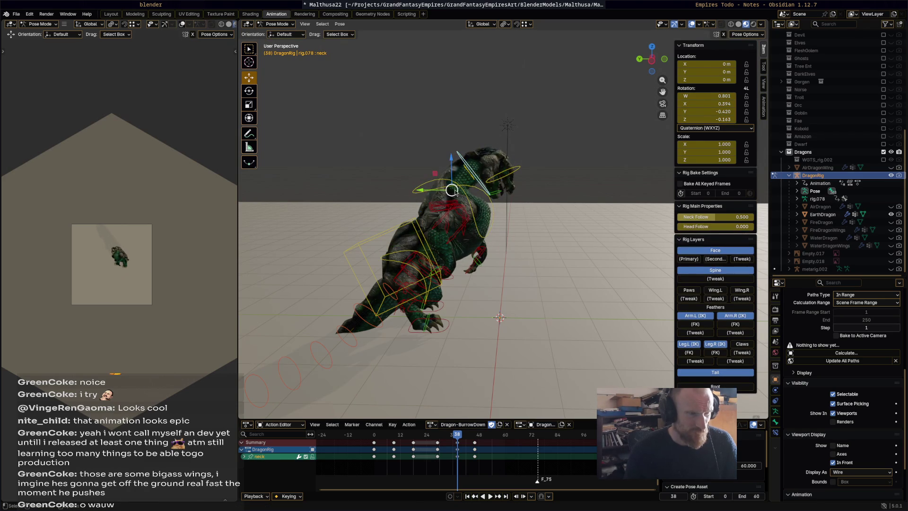
pyautogui.press('g')
pyautogui.click(513, 196)
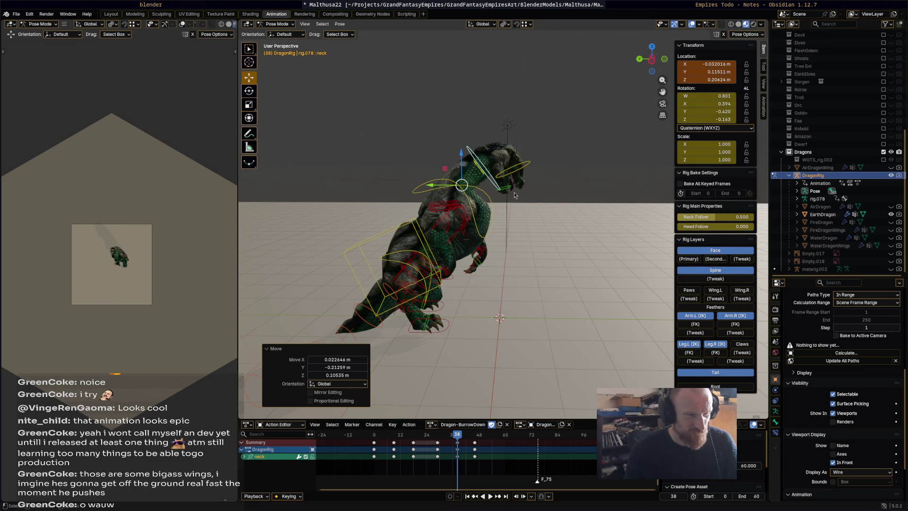
# - Box-select the head and neck bones and open Pose > Clear Transform
pyautogui.moveTo(554, 206); pyautogui.dragTo(458, 121)
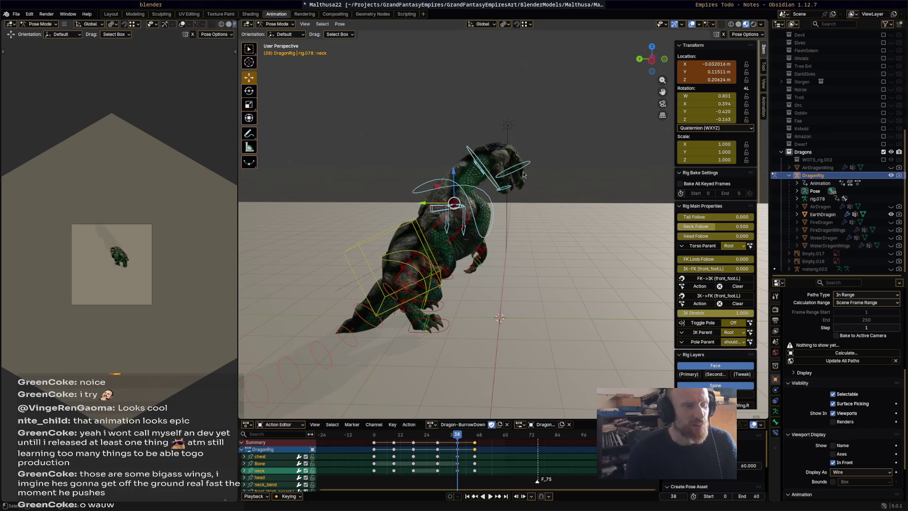
pyautogui.click(539, 180)
pyautogui.moveTo(539, 188); pyautogui.dragTo(469, 136)
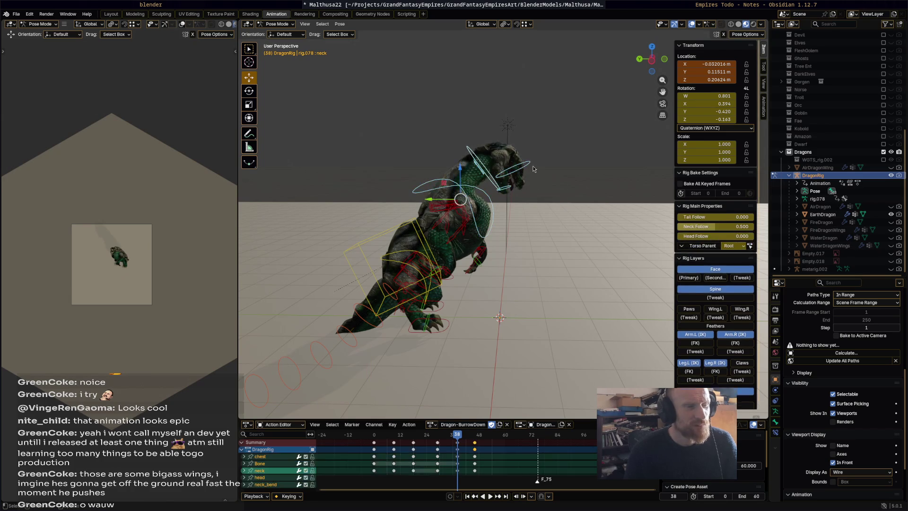
pyautogui.moveTo(519, 183); pyautogui.dragTo(572, 141, button='middle')
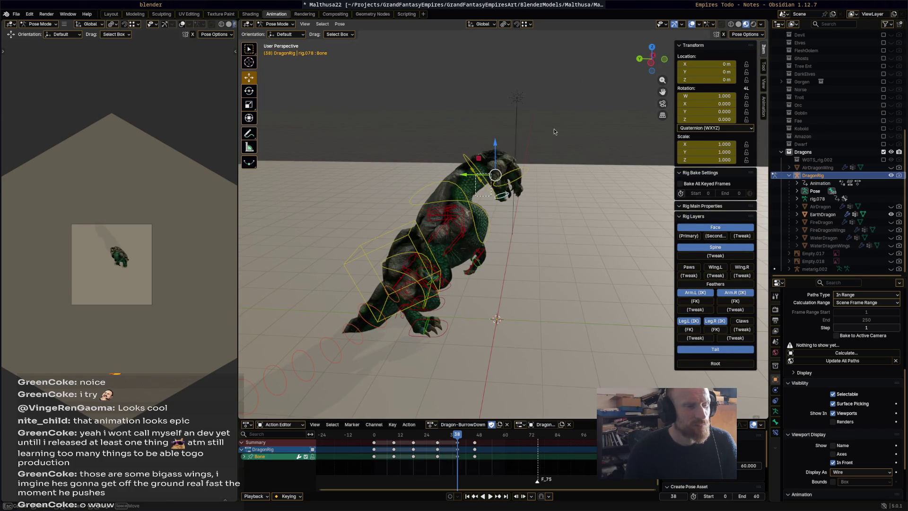
pyautogui.moveTo(572, 141); pyautogui.dragTo(339, 74)
pyautogui.click(340, 24)
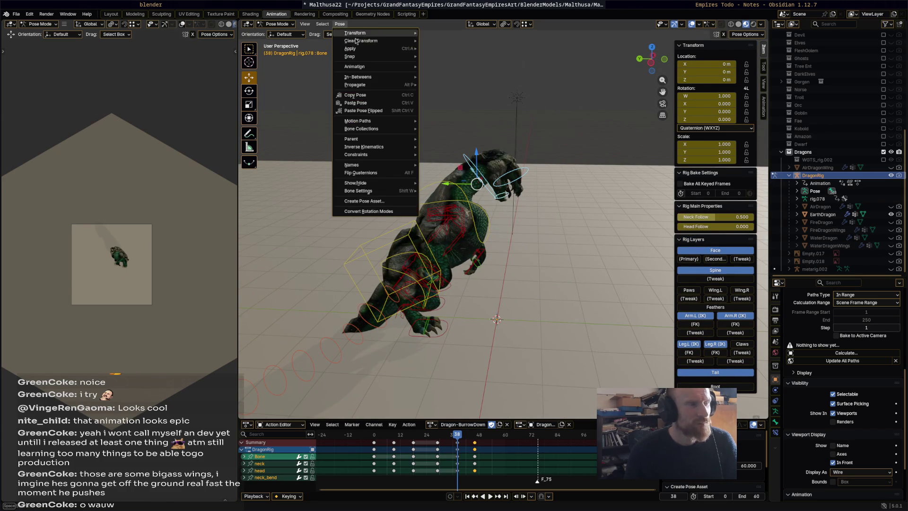
# - Reset the selected bones, then rotate the neck slightly and the head 42.4°
pyautogui.moveTo(388, 41)
pyautogui.press('a')
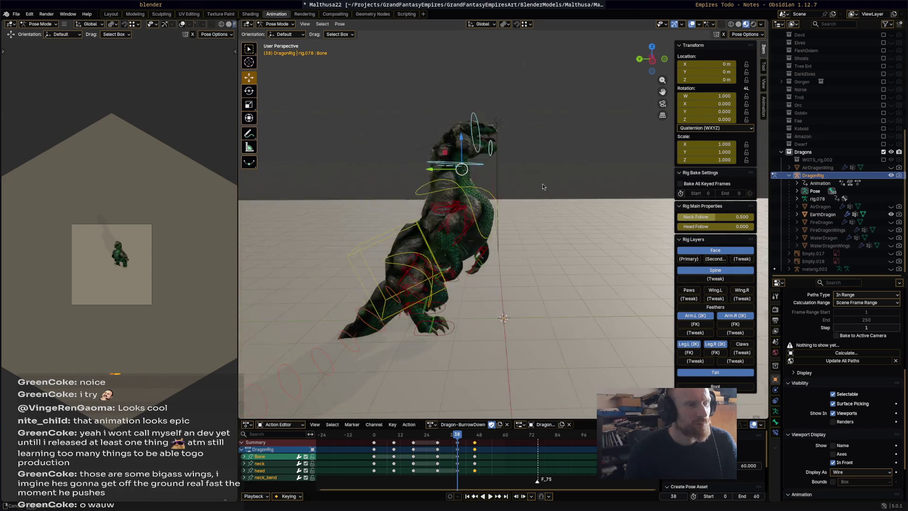
pyautogui.click(496, 159)
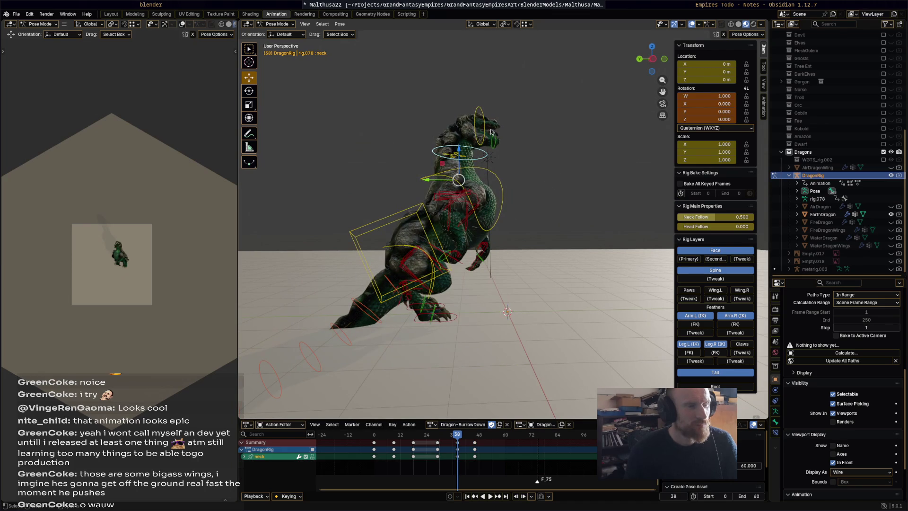
pyautogui.press('r')
pyautogui.click(488, 115)
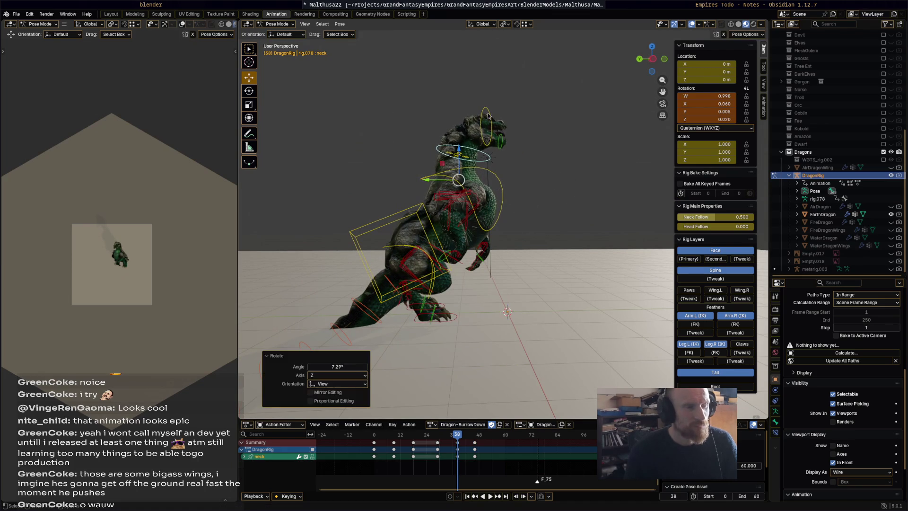
pyautogui.click(489, 126)
pyautogui.press('r')
pyautogui.click(531, 230)
pyautogui.moveTo(530, 230)
pyautogui.mouseDown(button='middle')
pyautogui.moveTo(416, 246)
pyautogui.moveTo(531, 233)
pyautogui.moveTo(519, 226)
pyautogui.mouseUp(button='middle')
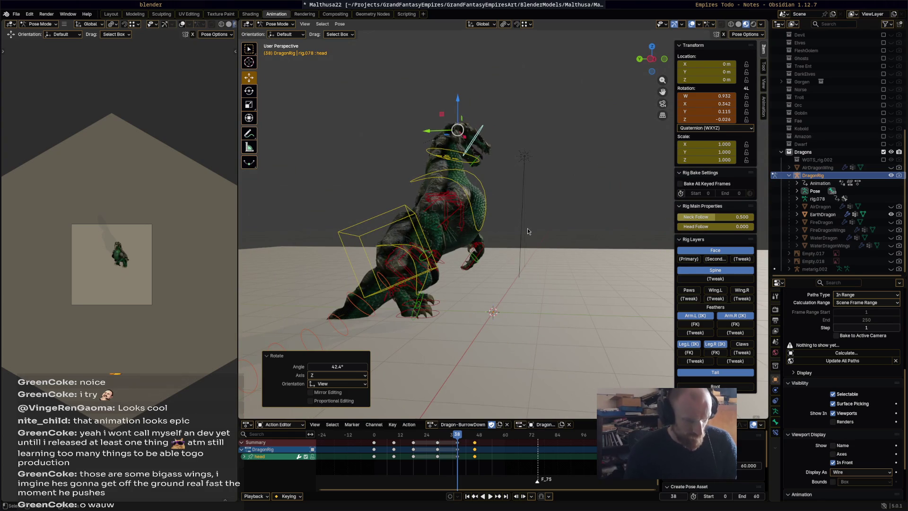
# - Select all bones, review playback from frame 38, and box-select the head controls
pyautogui.press('a')
pyautogui.press('space')
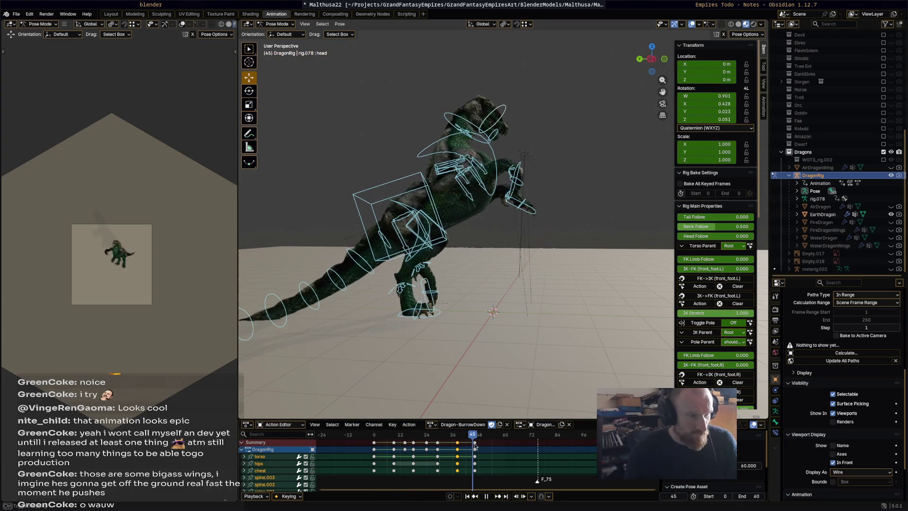
pyautogui.click(458, 439)
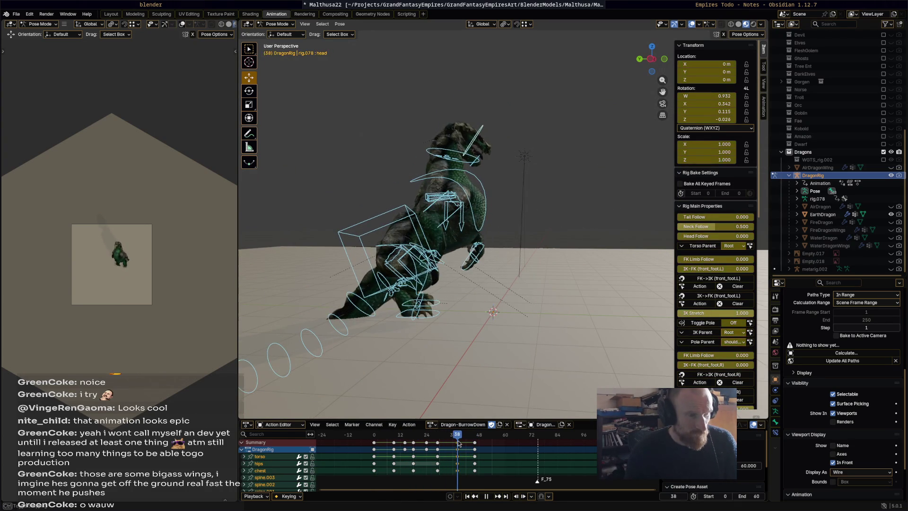
pyautogui.press('space')
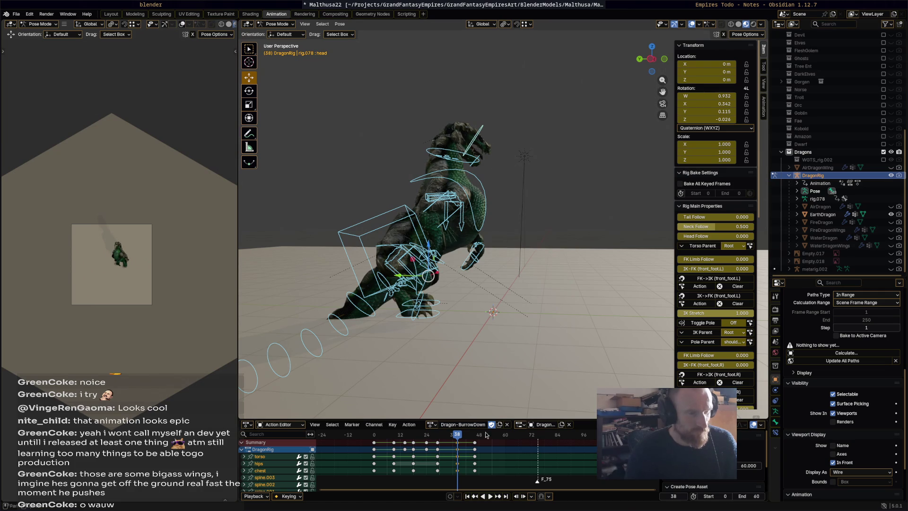
pyautogui.click(497, 168)
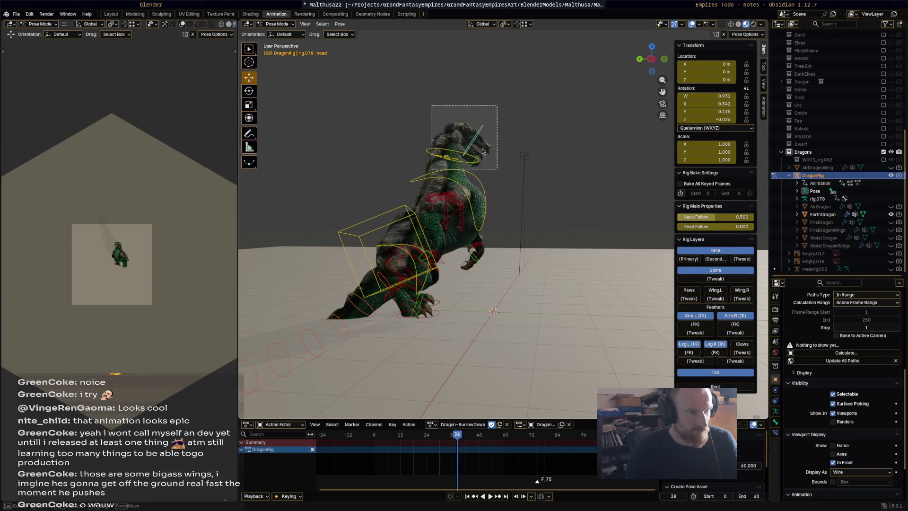
pyautogui.click(498, 164)
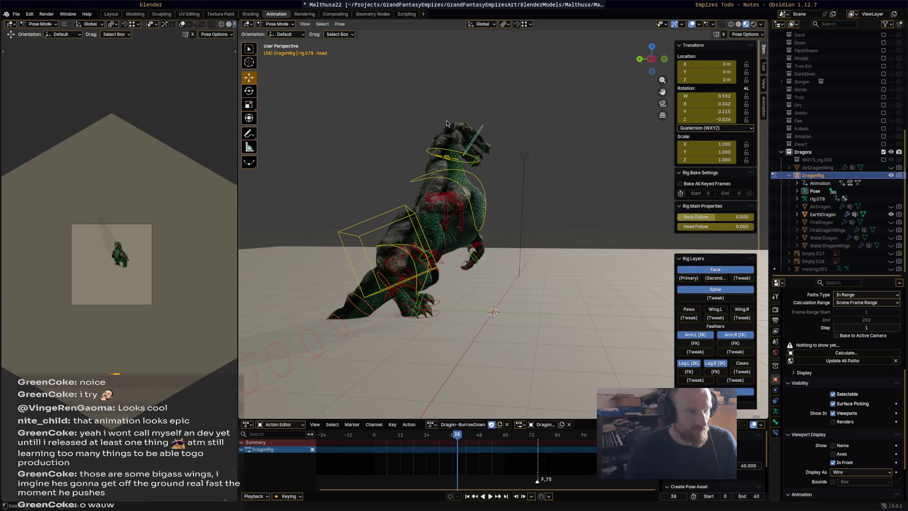
pyautogui.moveTo(501, 175); pyautogui.dragTo(446, 112)
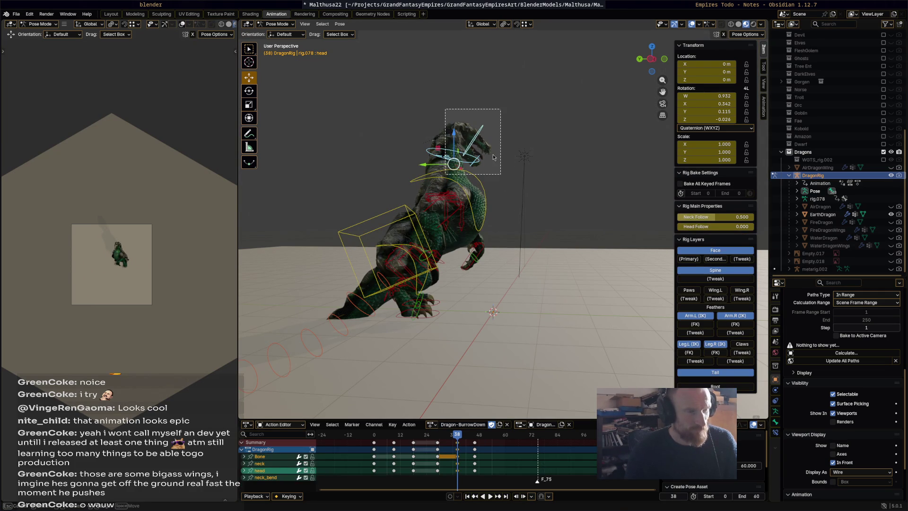
pyautogui.moveTo(493, 156); pyautogui.dragTo(506, 167, button='middle')
pyautogui.moveTo(506, 177); pyautogui.dragTo(434, 112)
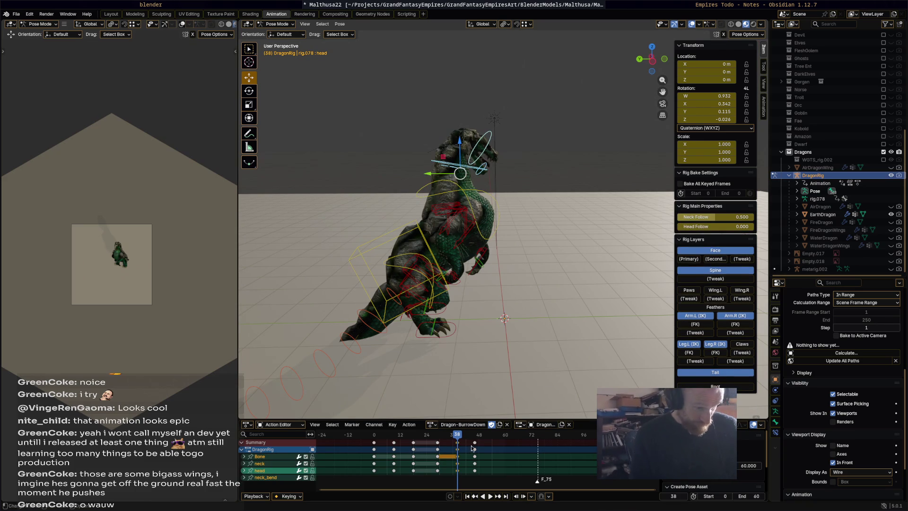
# - Delete the head keyframes at frame 46 and replay, scrubbing forward to frame 48
pyautogui.press('space')
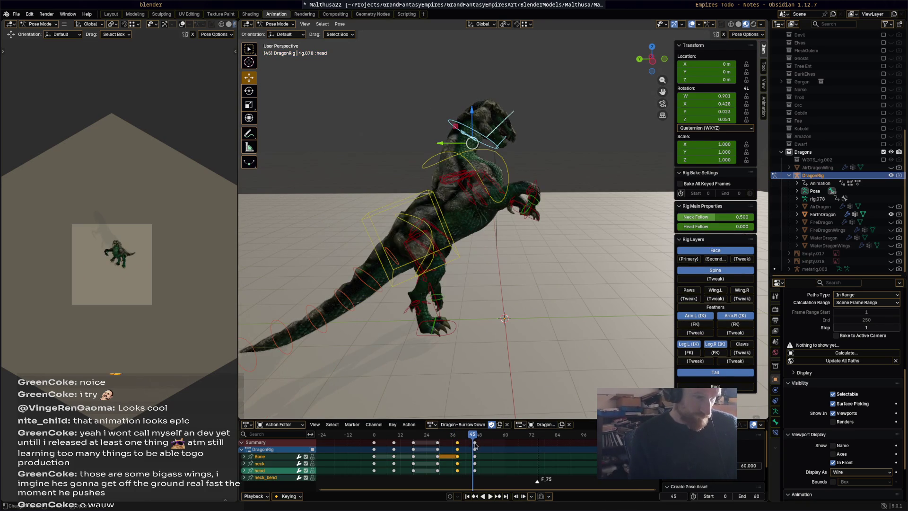
pyautogui.press('space')
pyautogui.click(475, 443)
pyautogui.press('x')
pyautogui.click(472, 437)
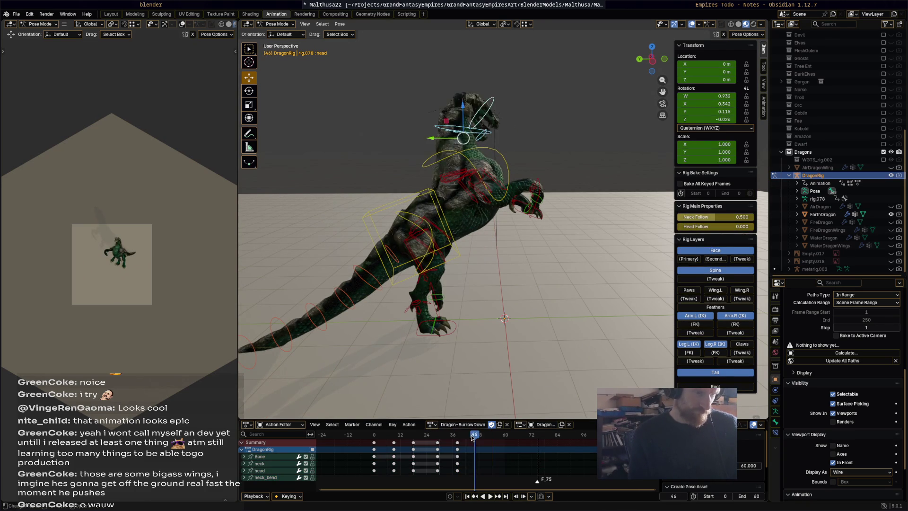
pyautogui.press('space')
pyautogui.moveTo(467, 440); pyautogui.dragTo(480, 440)
# - At frame 48, rotate the chest control 41.9° and the neck control 34.4°
pyautogui.press('space')
pyautogui.click(509, 160)
pyautogui.press('r')
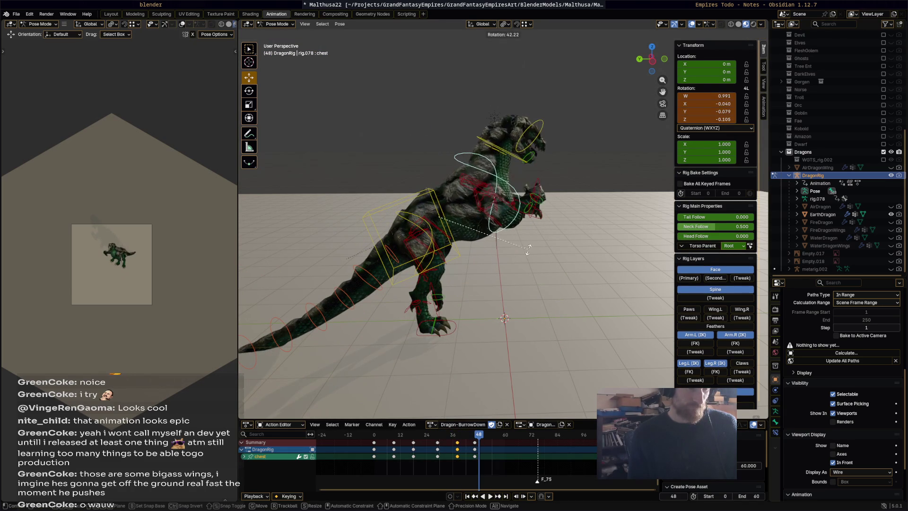
pyautogui.click(520, 167)
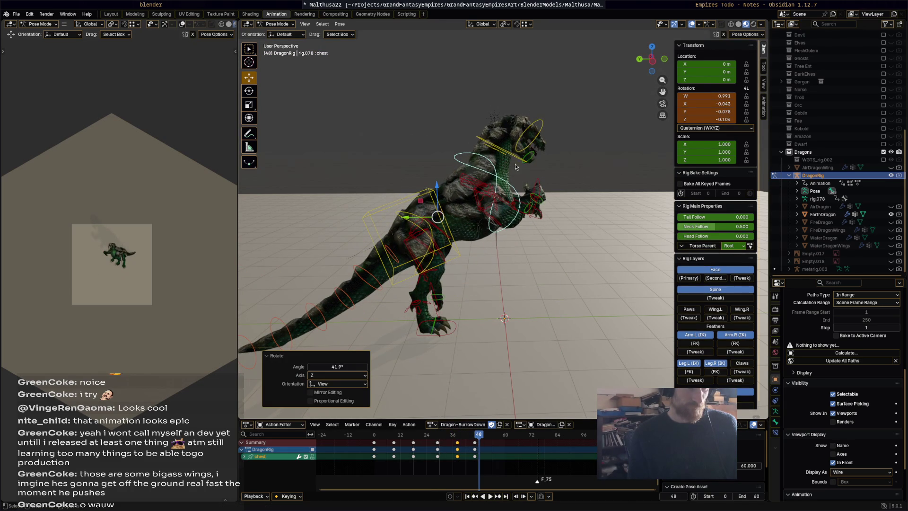
pyautogui.click(516, 159)
pyautogui.press('r')
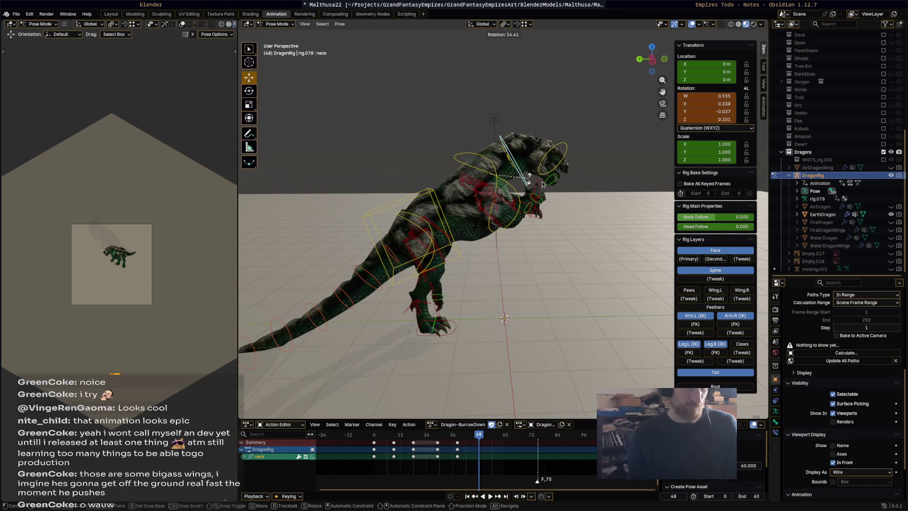
pyautogui.click(529, 178)
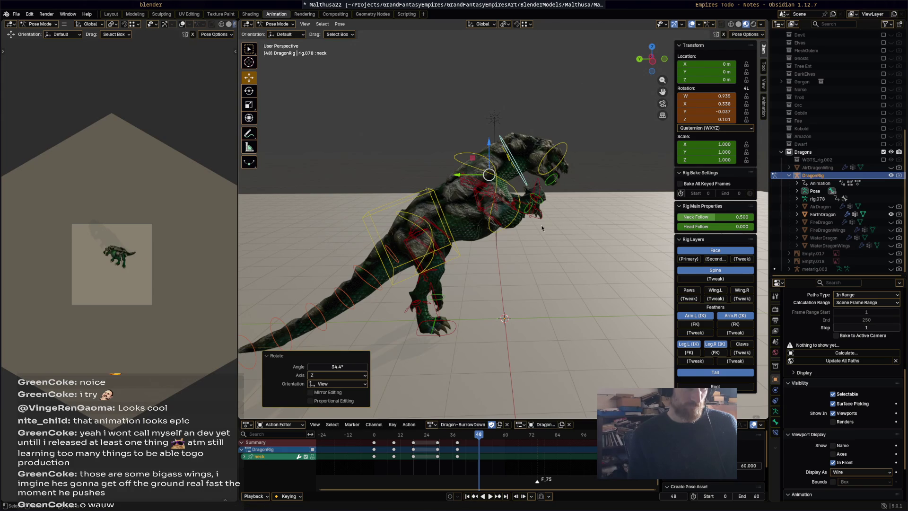
# - Move the left front foot IK, then rotate the right front foot -72.9° and move it
pyautogui.click(544, 224)
pyautogui.press('g')
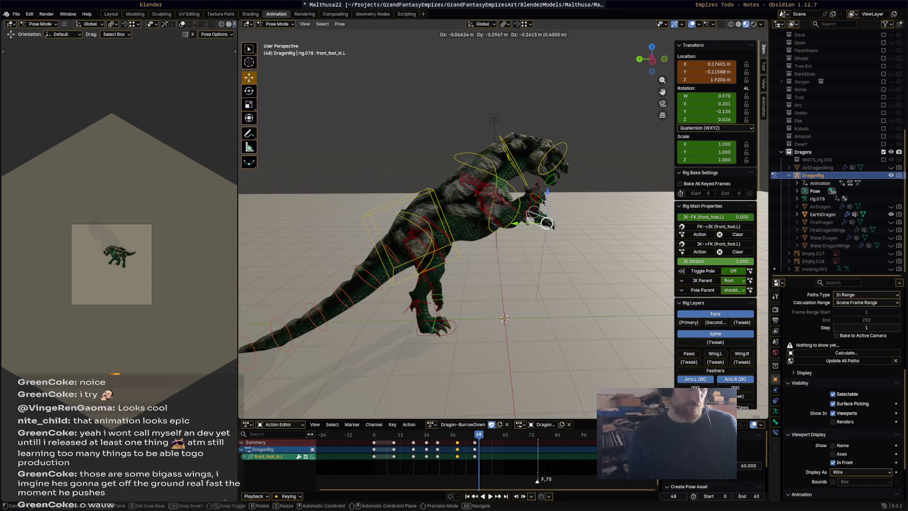
pyautogui.click(541, 194)
pyautogui.click(542, 198)
pyautogui.moveTo(542, 198)
pyautogui.mouseDown(button='middle')
pyautogui.moveTo(491, 196)
pyautogui.moveTo(496, 184)
pyautogui.mouseUp(button='middle')
pyautogui.press('r')
pyautogui.click(534, 126)
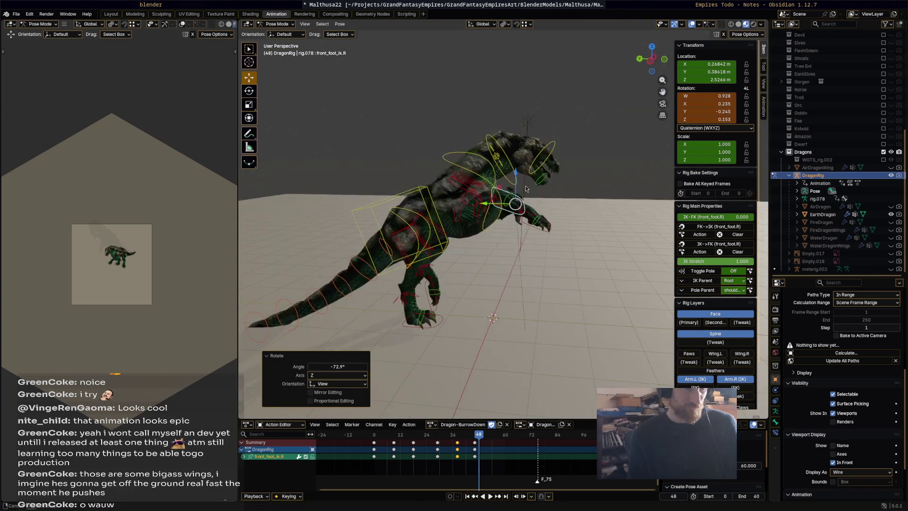
pyautogui.press('g')
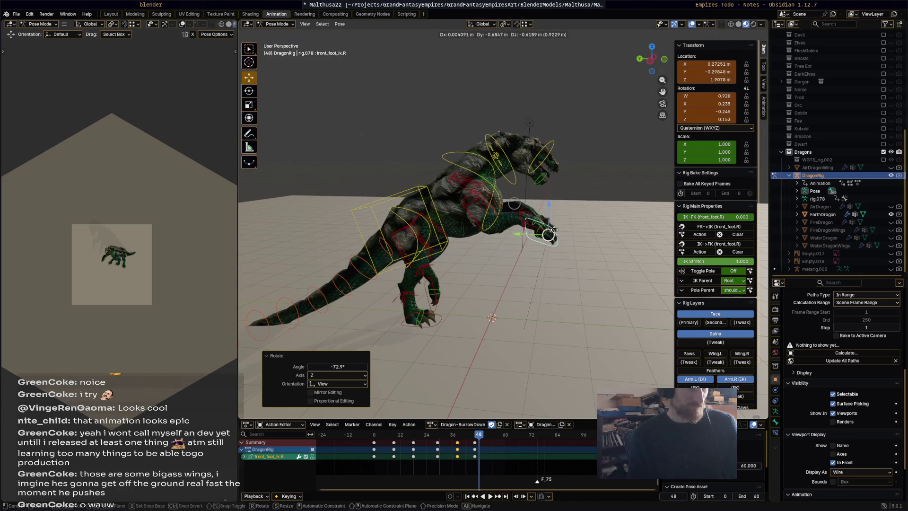
pyautogui.click(546, 198)
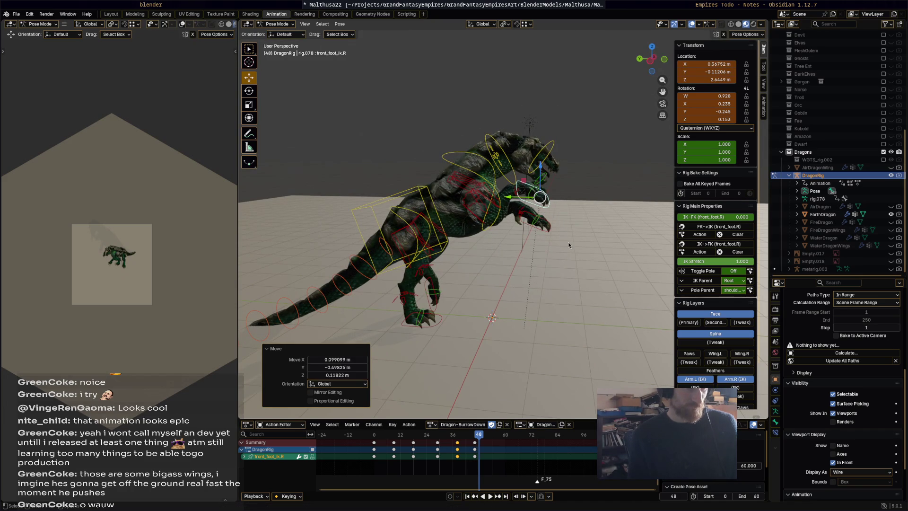
# - Key the whole rig's pose and shift the new keys two frames earlier, to frame 46
pyautogui.press('a')
pyautogui.press('i')
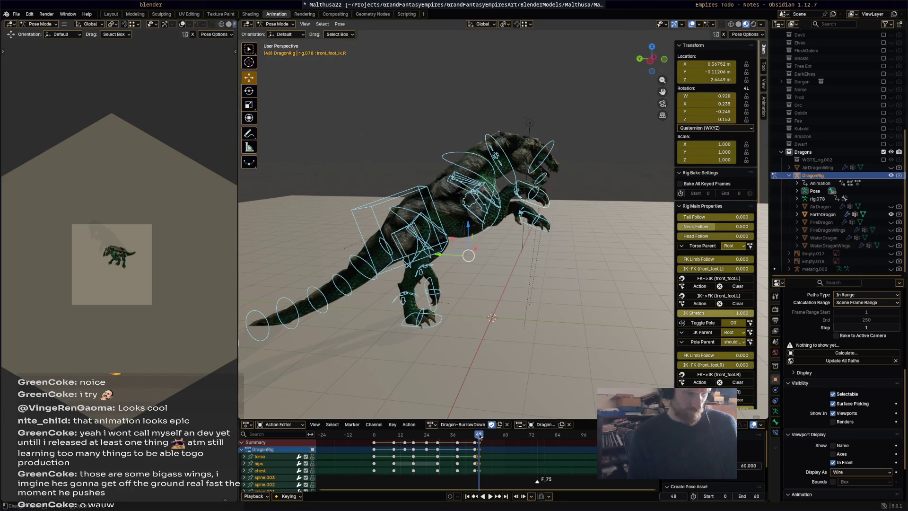
pyautogui.press('g')
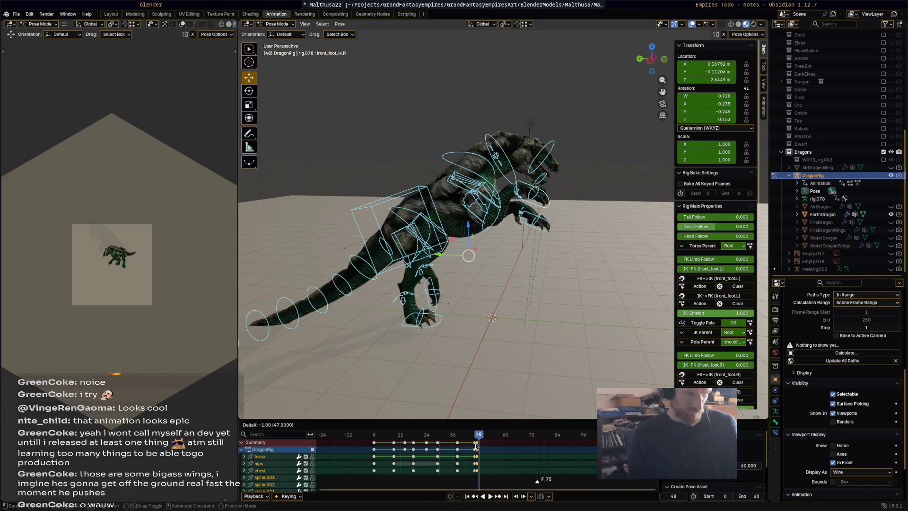
pyautogui.click(476, 445)
pyautogui.press('g')
pyautogui.click(479, 439)
pyautogui.press('space')
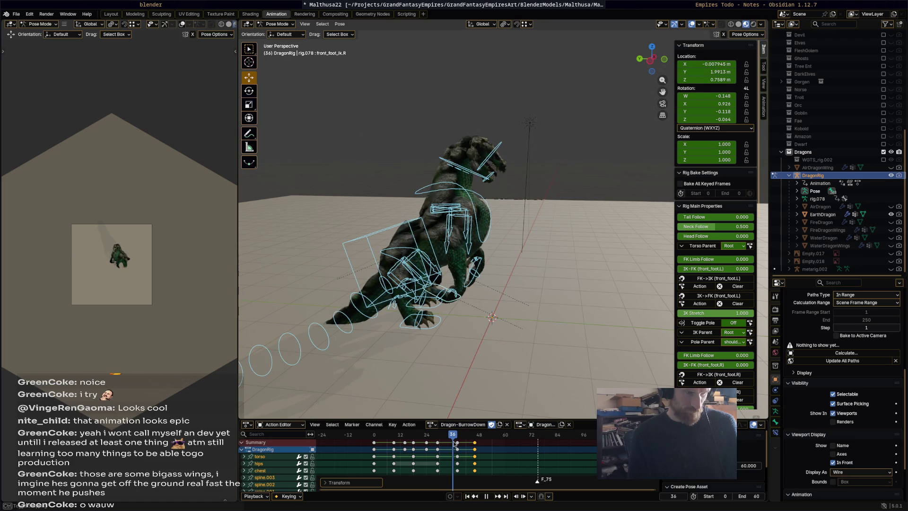
# - On an earlier frame, rotate and move the right front foot IK, ending at 18.7° rotation
pyautogui.moveTo(452, 440); pyautogui.dragTo(445, 439)
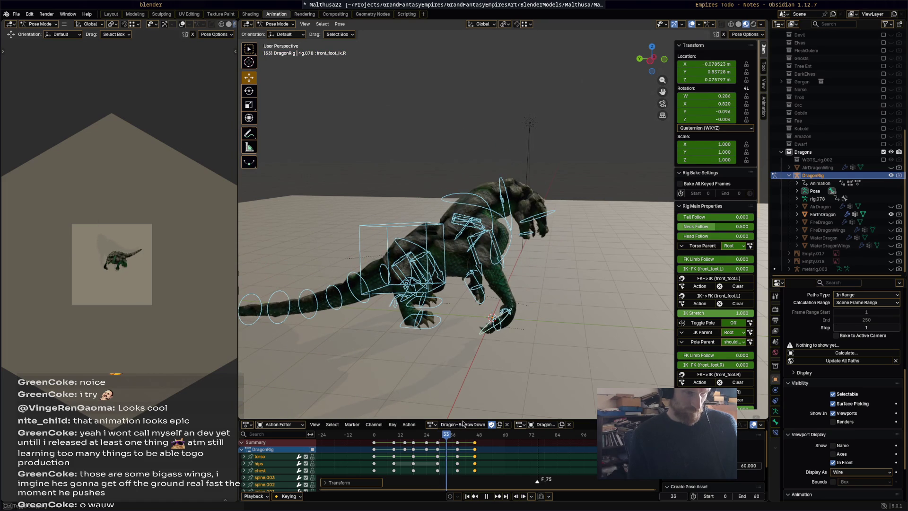
pyautogui.click(518, 321)
pyautogui.moveTo(518, 321); pyautogui.dragTo(515, 284, button='middle')
pyautogui.press('r')
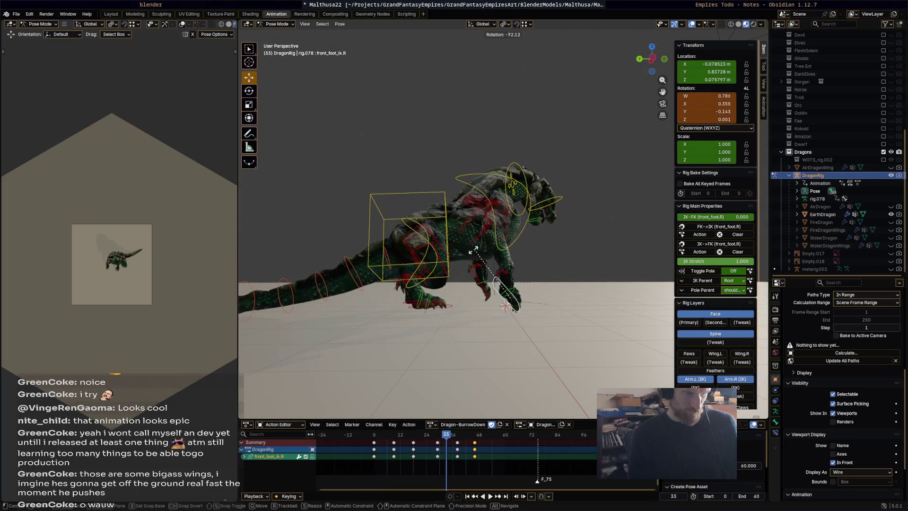
pyautogui.click(518, 297)
pyautogui.press('g')
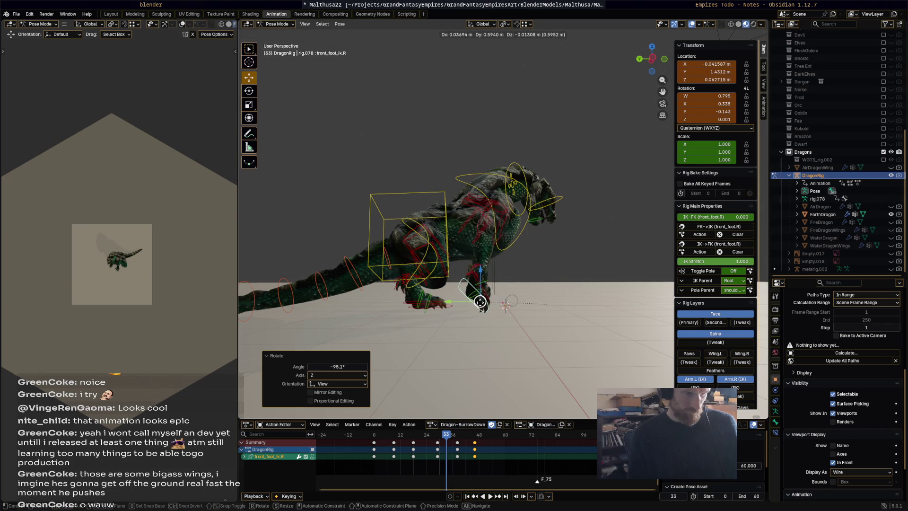
pyautogui.click(486, 310)
pyautogui.press('r')
pyautogui.click(494, 322)
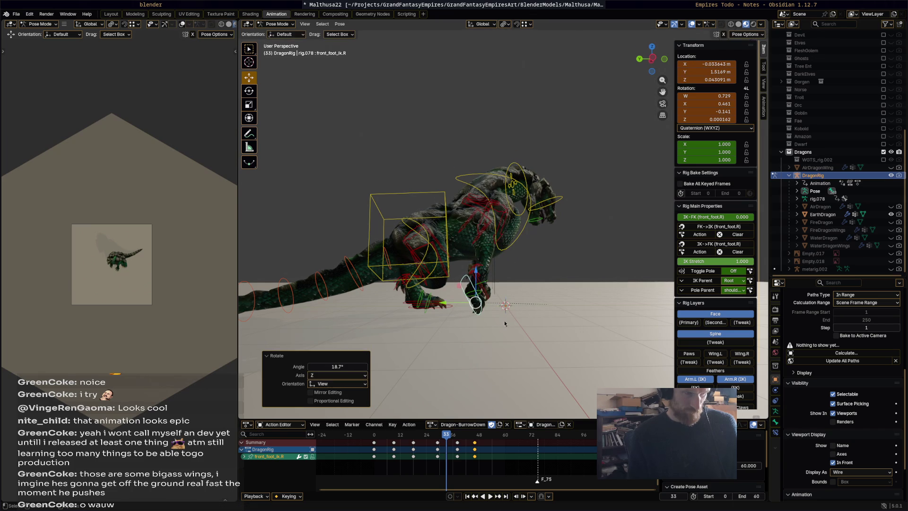
# - Lower the right front foot, rotate it to -38.1°, and key it at frame 33
pyautogui.press('g')
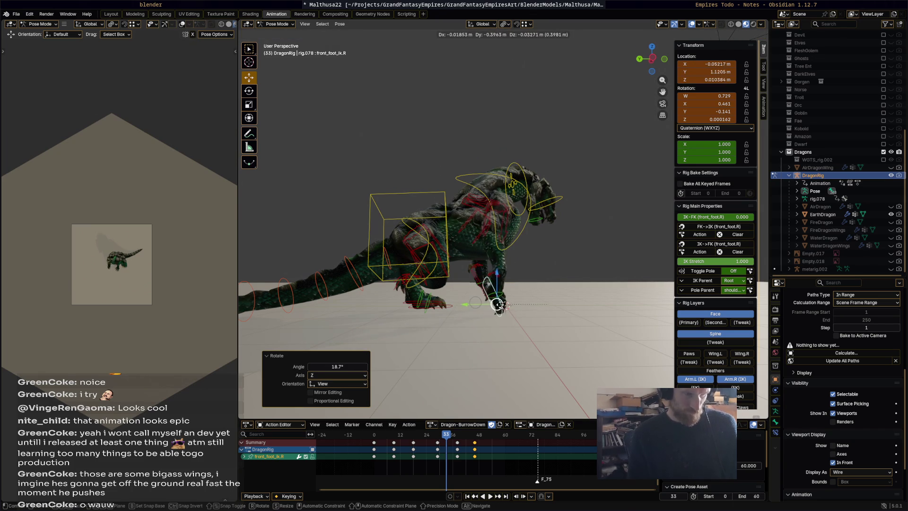
pyautogui.click(505, 307)
pyautogui.press('r')
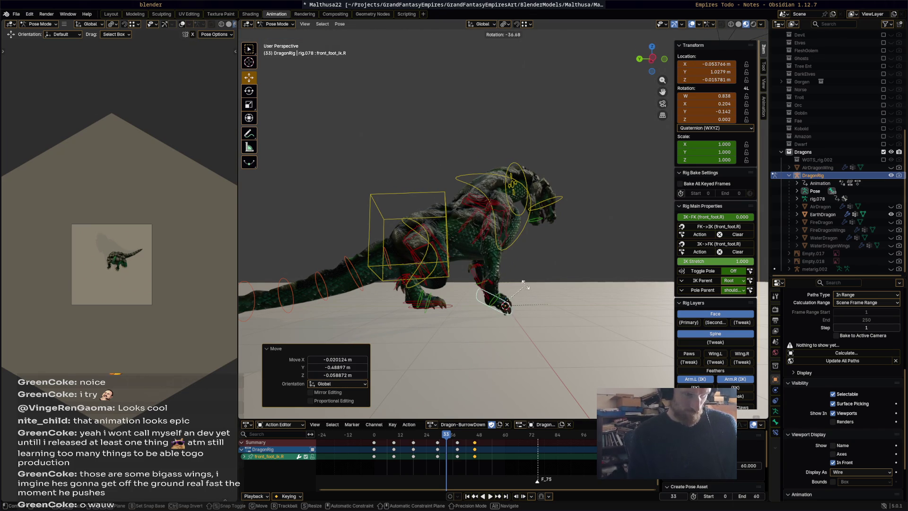
pyautogui.click(528, 292)
pyautogui.press('i')
pyautogui.press('space')
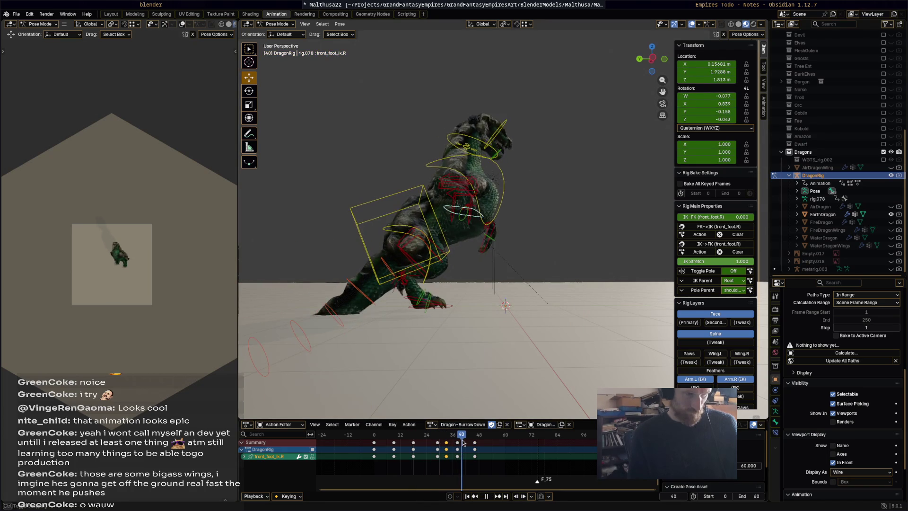
# - Review the playback from frame 17 and stop around frame 34
pyautogui.click(412, 433)
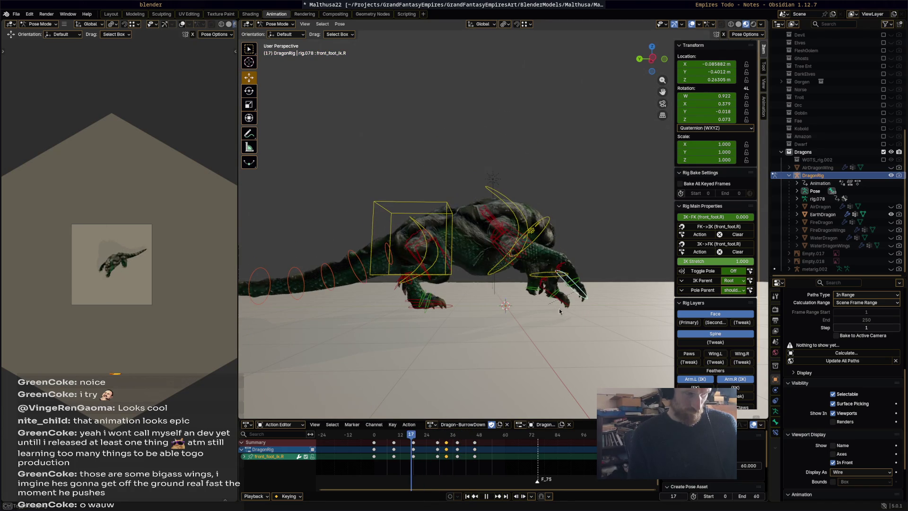
pyautogui.press('space')
pyautogui.moveTo(495, 430); pyautogui.dragTo(483, 434)
pyautogui.click(412, 434)
pyautogui.press('space')
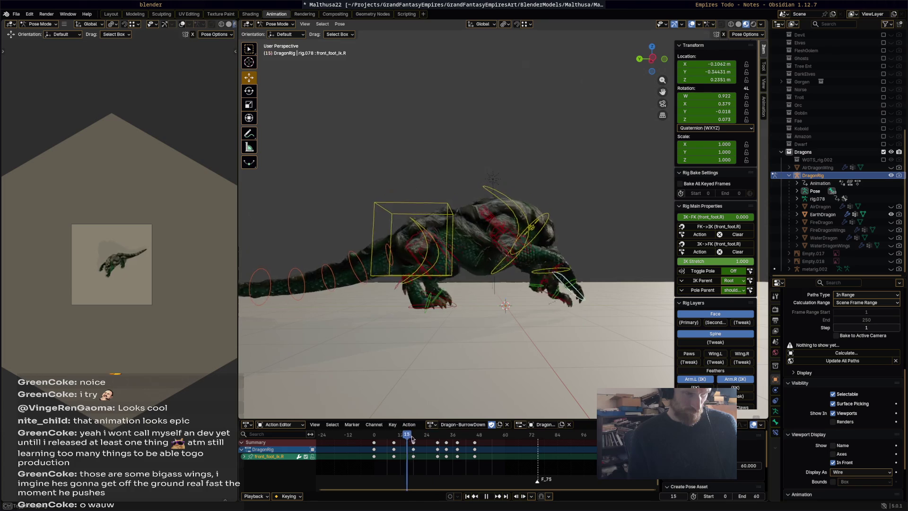
pyautogui.moveTo(431, 440); pyautogui.dragTo(449, 442)
pyautogui.press('space')
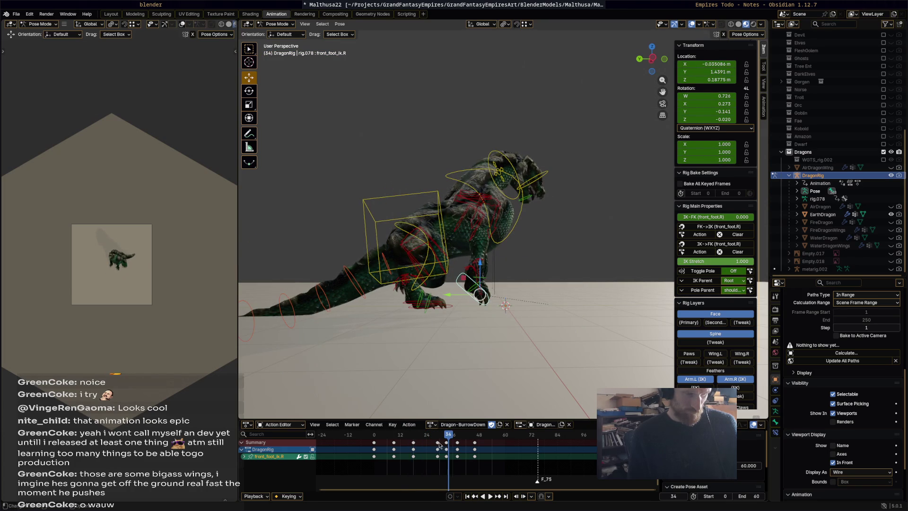
# - Select all bones and shift their keys at frame 29 two frames earlier, to frame 26
pyautogui.moveTo(437, 442); pyautogui.dragTo(424, 442)
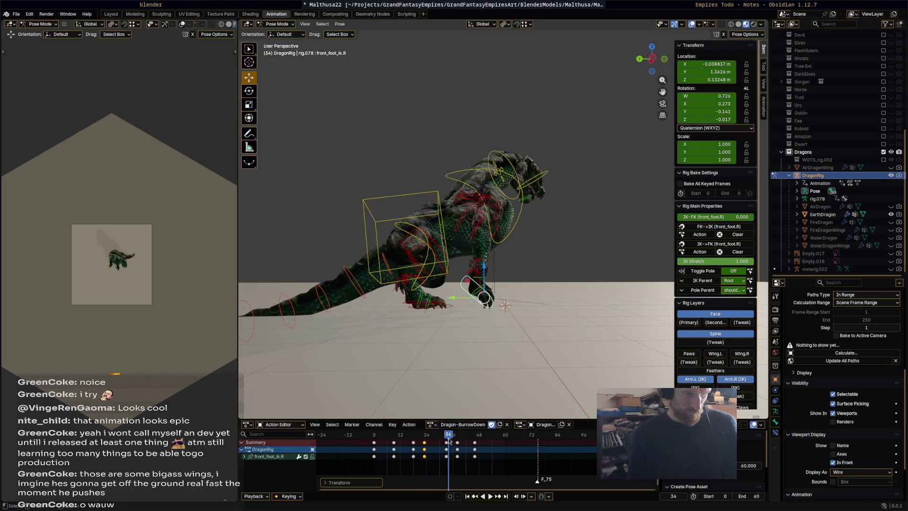
pyautogui.press('a')
pyautogui.hotkey('ctrl', 'z')
pyautogui.hotkey('ctrl', 'z')
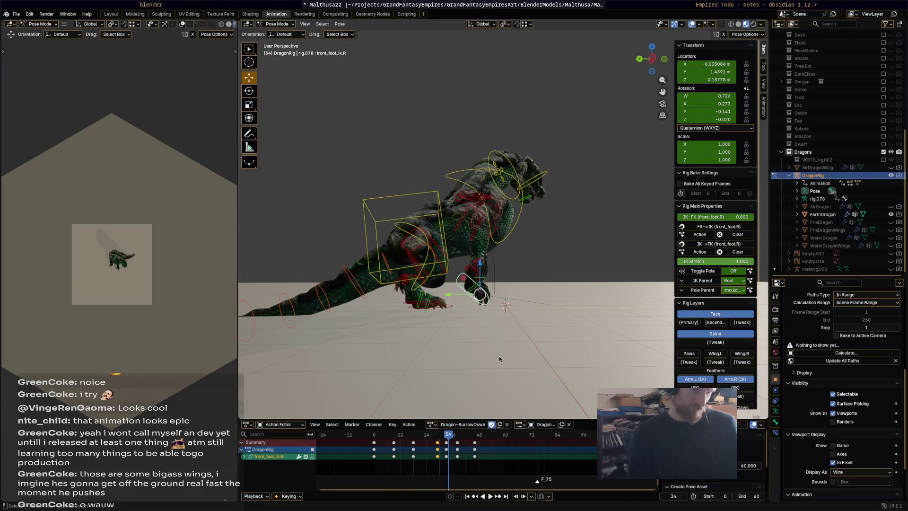
pyautogui.press('a')
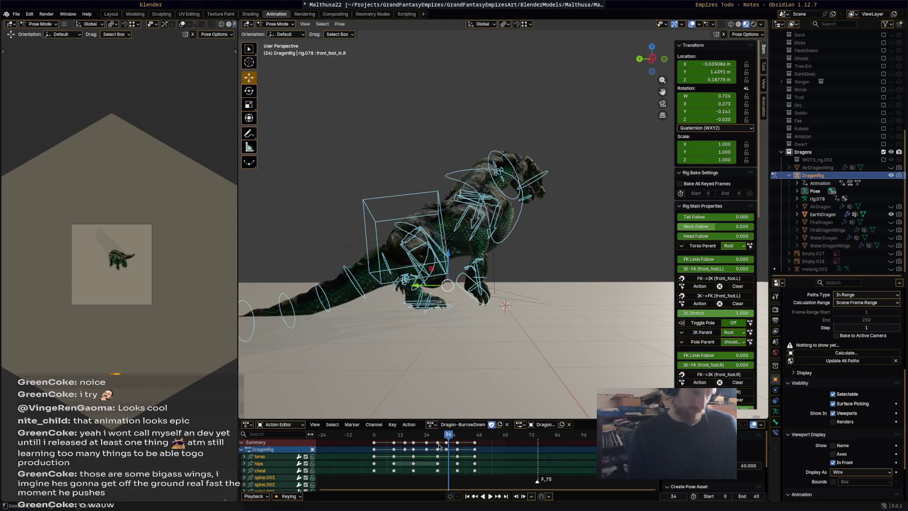
pyautogui.moveTo(438, 444)
pyautogui.mouseDown()
pyautogui.moveTo(421, 445)
pyautogui.moveTo(447, 444)
pyautogui.moveTo(430, 442)
pyautogui.moveTo(437, 439)
pyautogui.mouseUp()
# - Stop playback at frame 54 and rotate the torso bone to tilt the dragon tail-up
pyautogui.press('space')
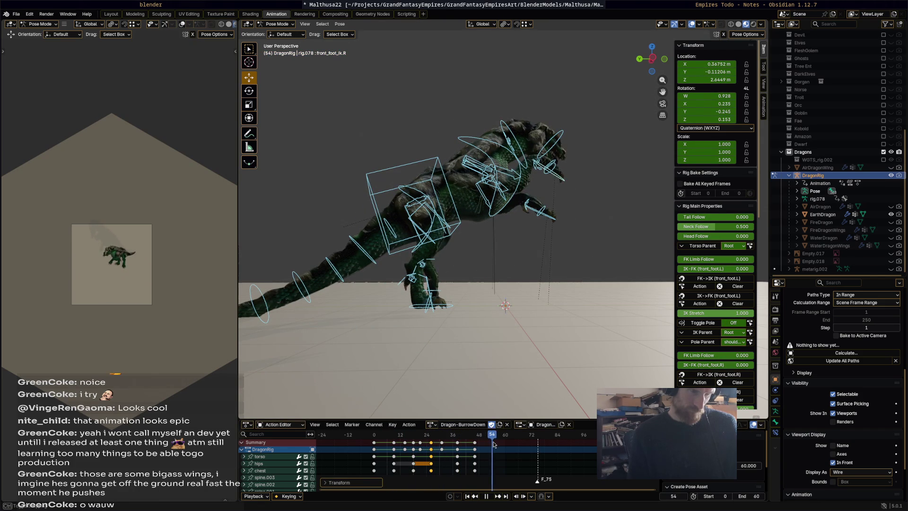
pyautogui.press('space')
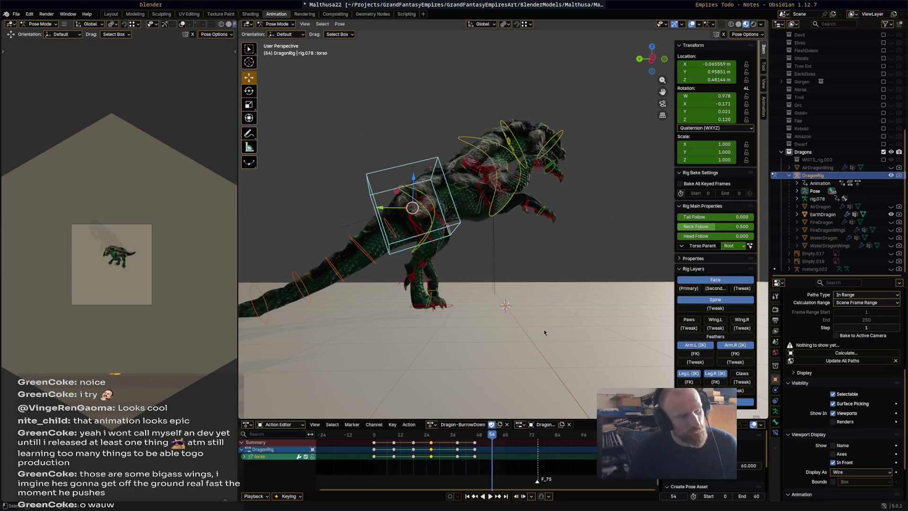
pyautogui.click(452, 199)
pyautogui.press('r')
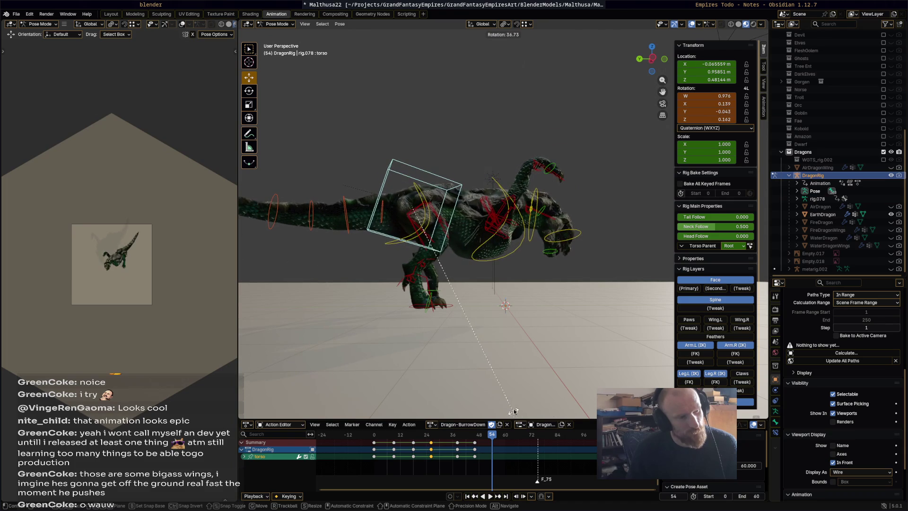
pyautogui.press('Return')
pyautogui.press('g')
pyautogui.press('Escape')
pyautogui.press('r')
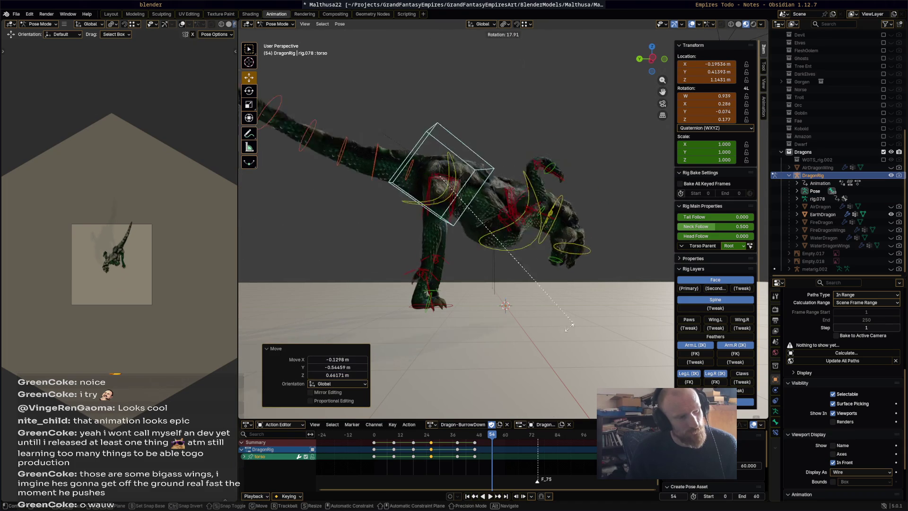
pyautogui.click(436, 327)
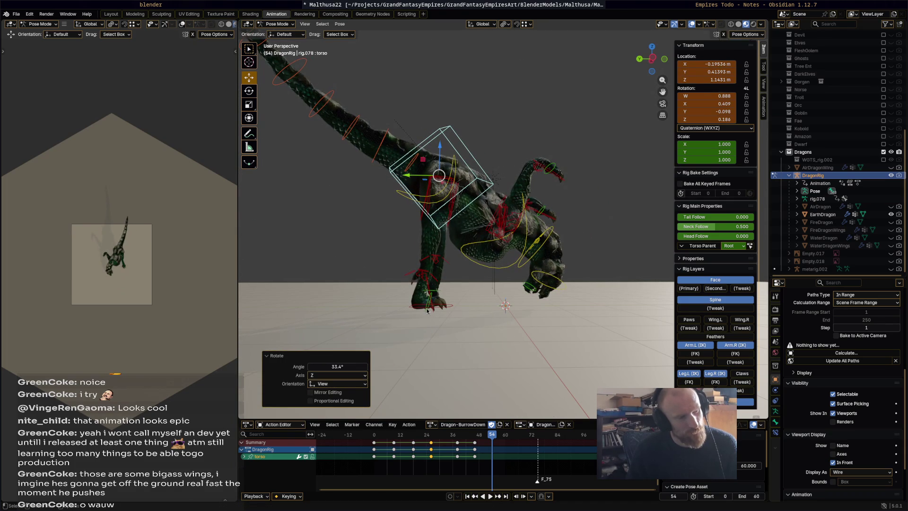
# - Twist the hips, then move both hind feet and rotate them 57.4°
pyautogui.click(421, 310)
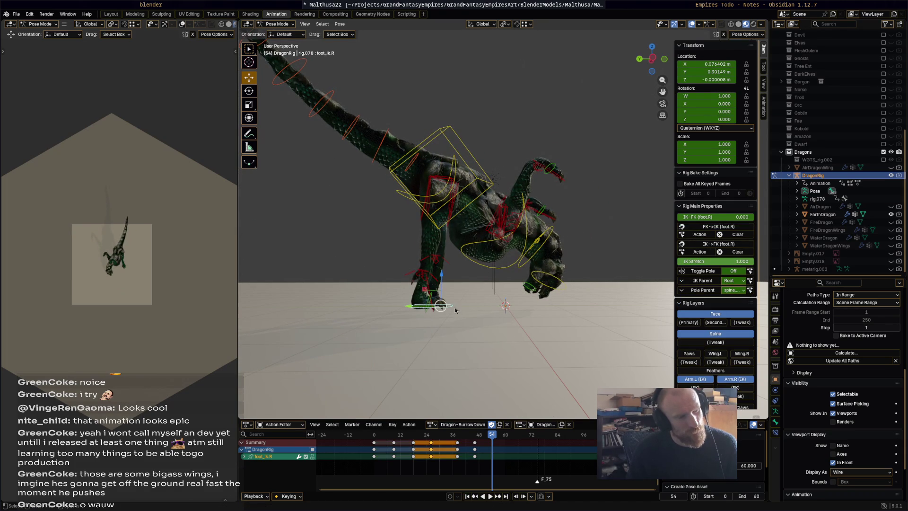
pyautogui.press('r')
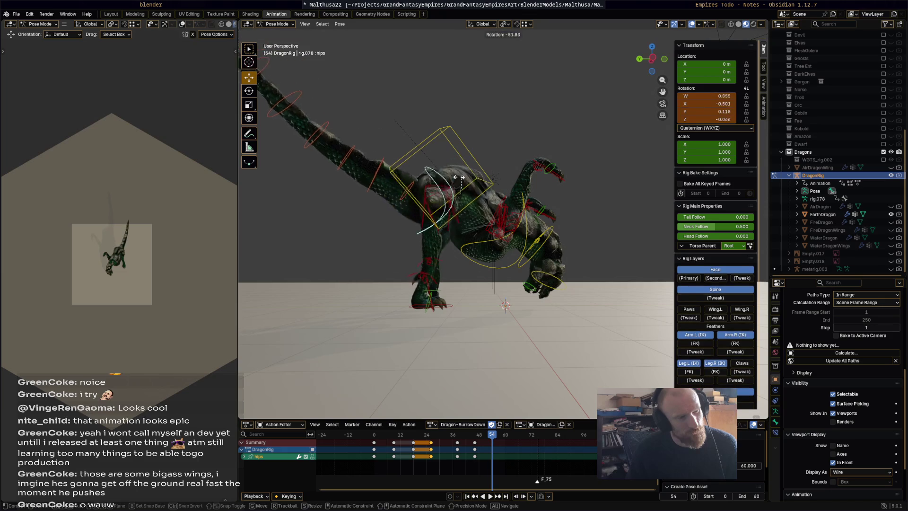
pyautogui.click(452, 311)
pyautogui.click(418, 306)
pyautogui.moveTo(417, 310); pyautogui.dragTo(444, 313, button='middle')
pyautogui.keyDown('shift'); pyautogui.click(438, 311); pyautogui.keyUp('shift')
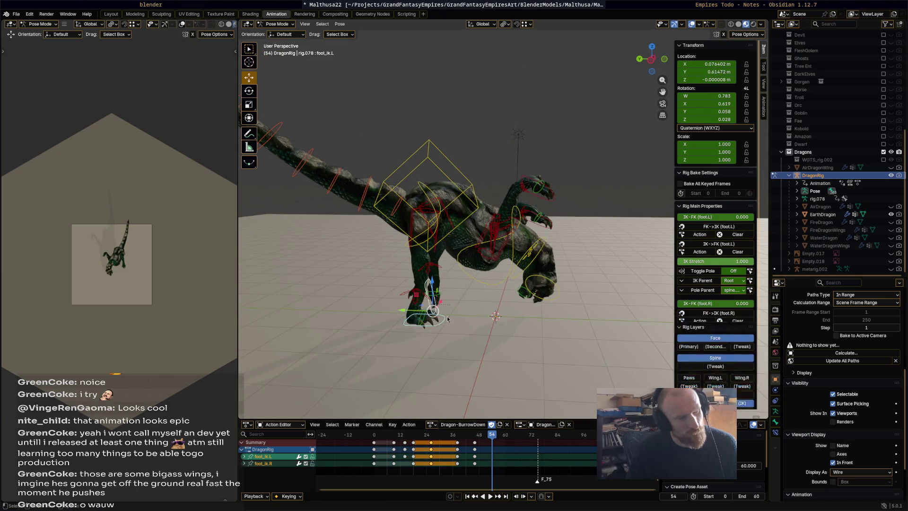
pyautogui.press('g')
pyautogui.click(427, 289)
pyautogui.press('r')
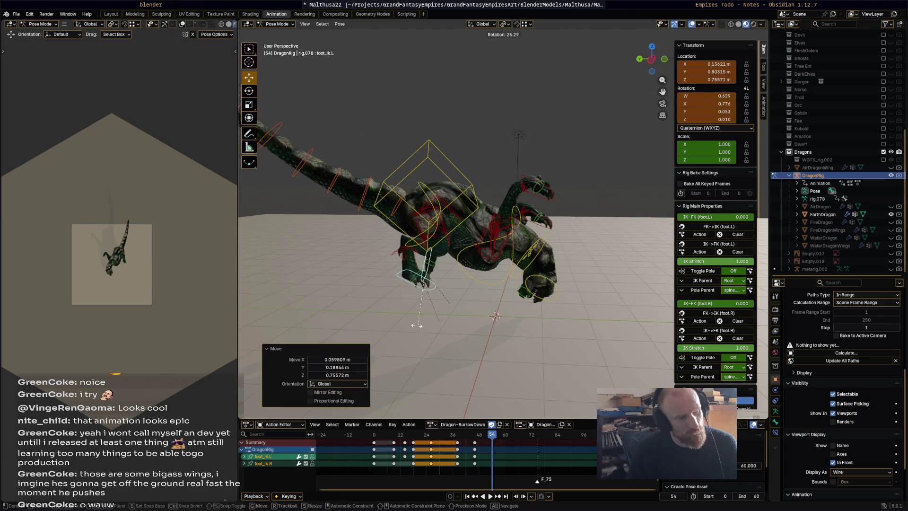
pyautogui.click(440, 268)
# - Move the right and left front foot bones down into new positions
pyautogui.moveTo(445, 271); pyautogui.dragTo(533, 175, button='middle')
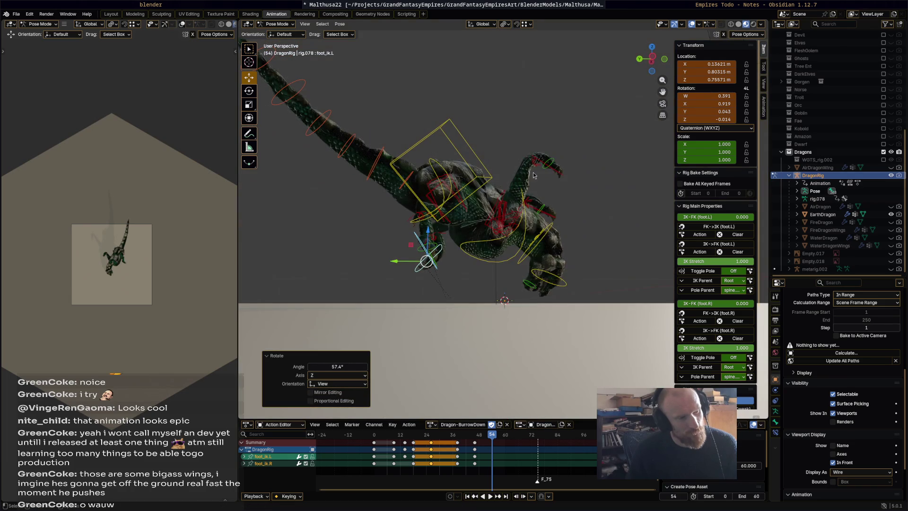
pyautogui.click(558, 174)
pyautogui.press('g')
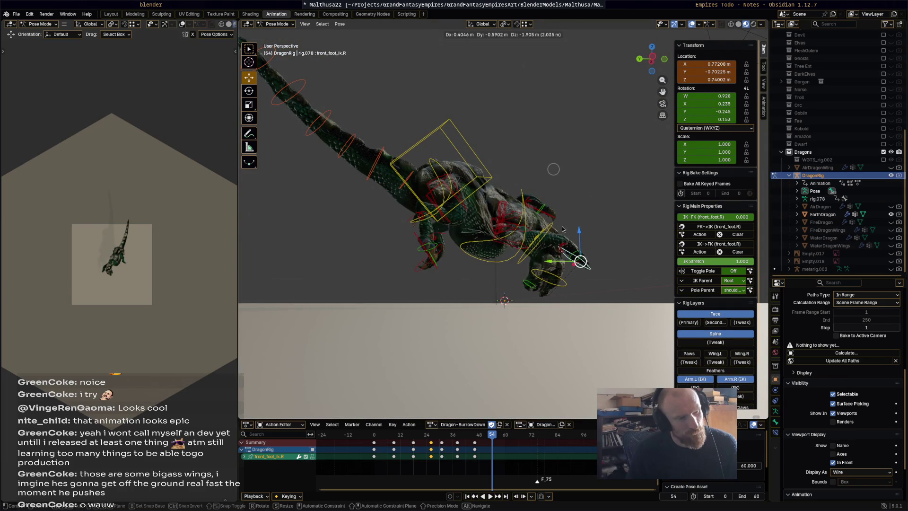
pyautogui.click(564, 234)
pyautogui.click(554, 220)
pyautogui.press('g')
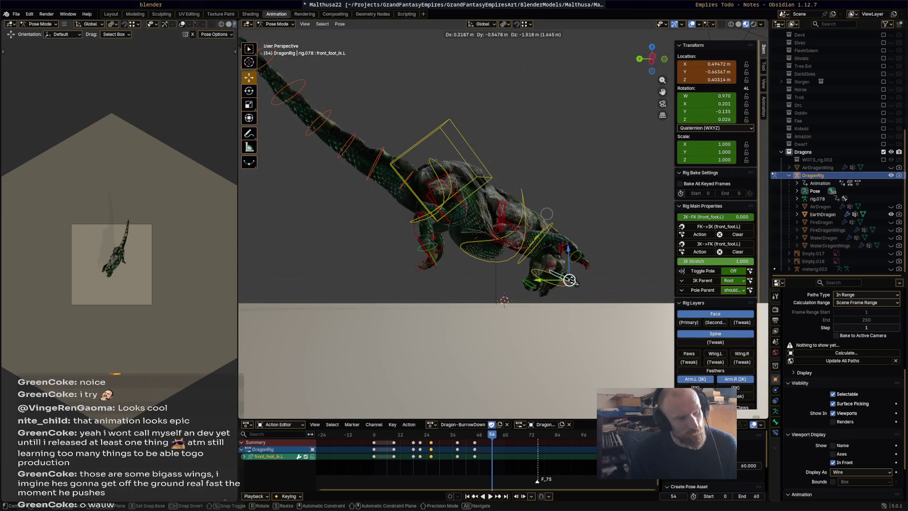
pyautogui.click(456, 256)
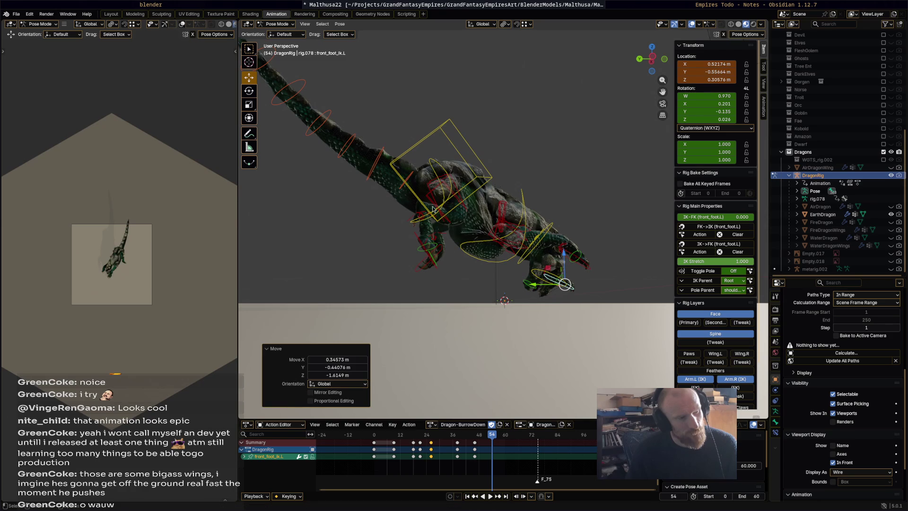
pyautogui.click(439, 171)
# - Rotate the hips, then rotate the chest bone 22.5° in the isolated rig view
pyautogui.press('r')
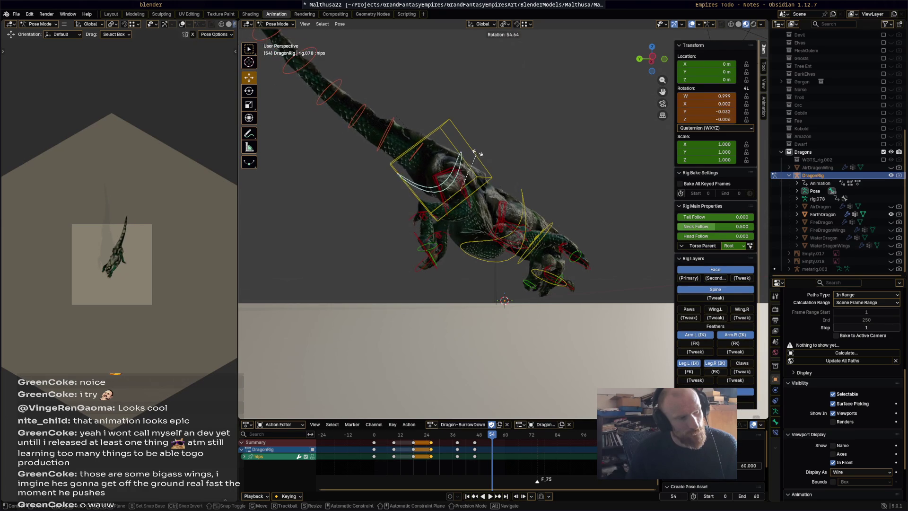
pyautogui.click(525, 214)
pyautogui.press('KP_Divide')
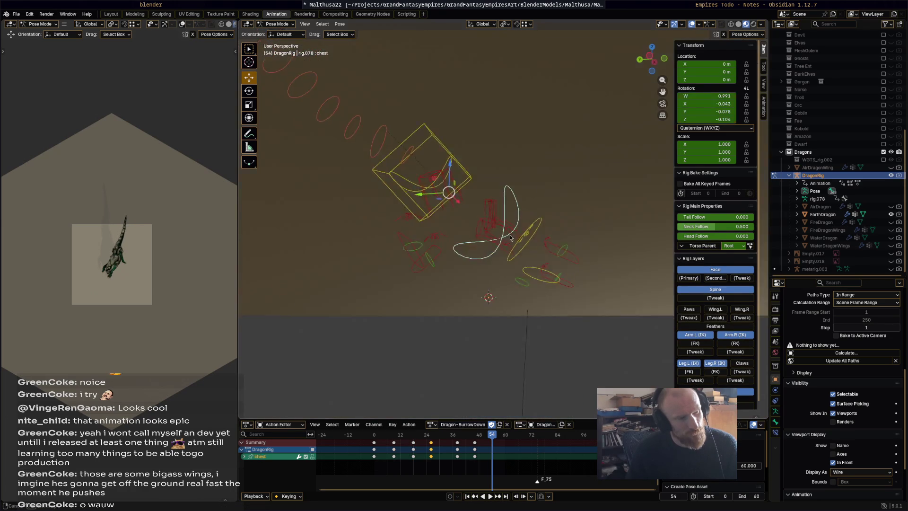
pyautogui.click(439, 233)
pyautogui.write('r22.5')
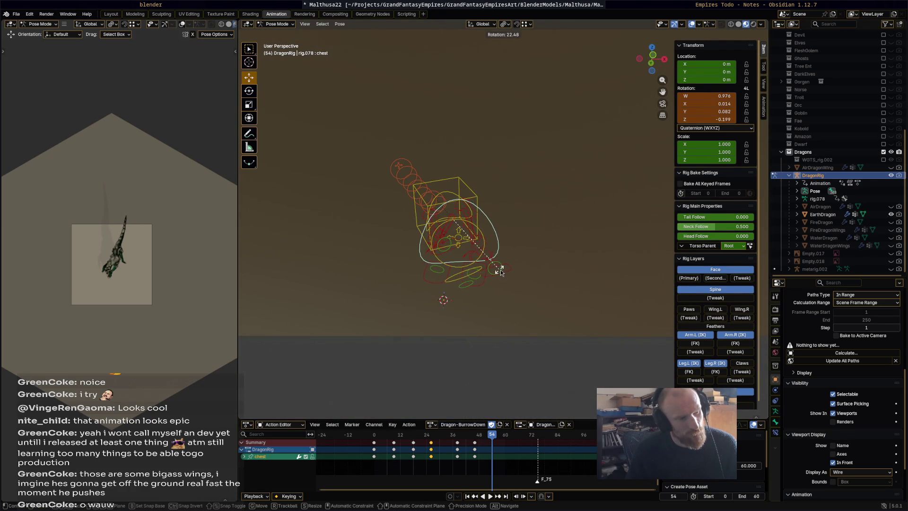
pyautogui.press('Return')
pyautogui.press('KP_Divide')
pyautogui.moveTo(494, 324); pyautogui.dragTo(480, 219, button='middle')
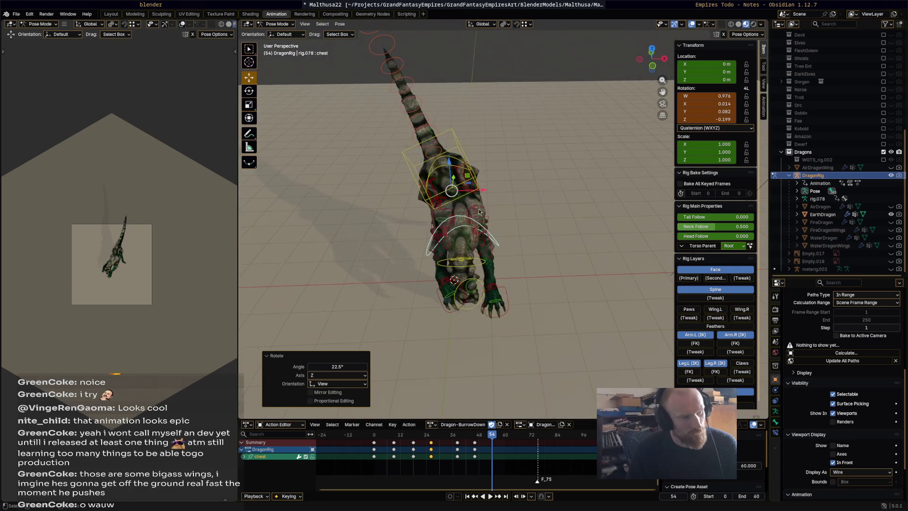
# - Rotate the torso 16.5° and the chest -13.7° around Z
pyautogui.click(473, 157)
pyautogui.press('r')
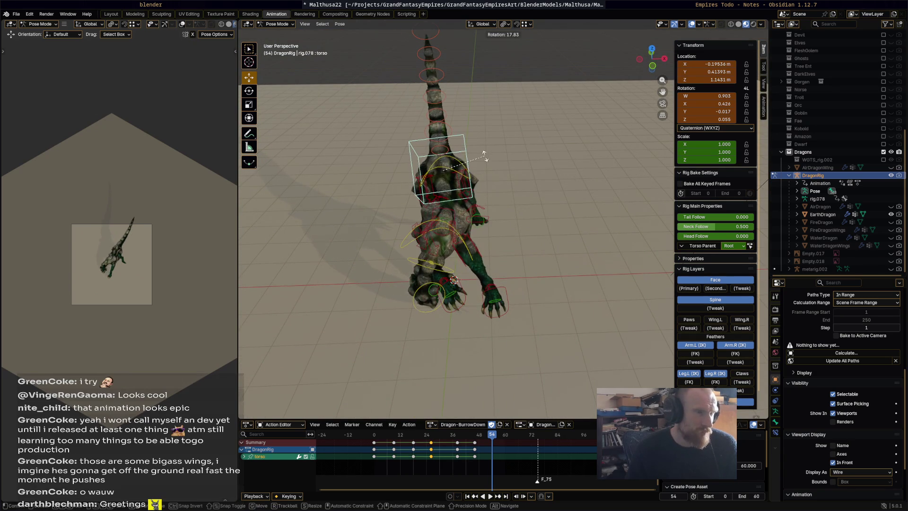
pyautogui.click(481, 156)
pyautogui.press('g')
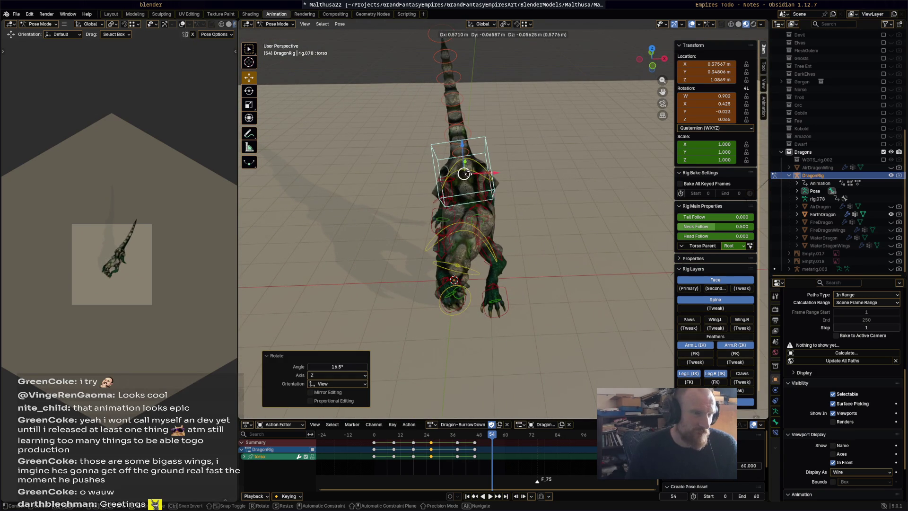
pyautogui.rightClick(487, 252)
pyautogui.click(490, 248)
pyautogui.press('r')
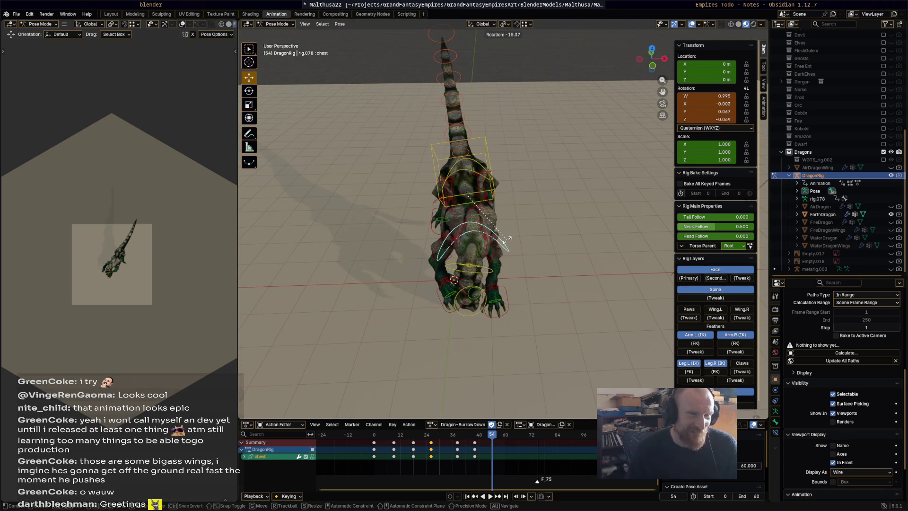
pyautogui.click(505, 242)
pyautogui.moveTo(506, 242)
pyautogui.mouseDown(button='middle')
pyautogui.moveTo(519, 212)
pyautogui.moveTo(561, 198)
pyautogui.moveTo(545, 279)
pyautogui.moveTo(559, 290)
pyautogui.mouseUp(button='middle')
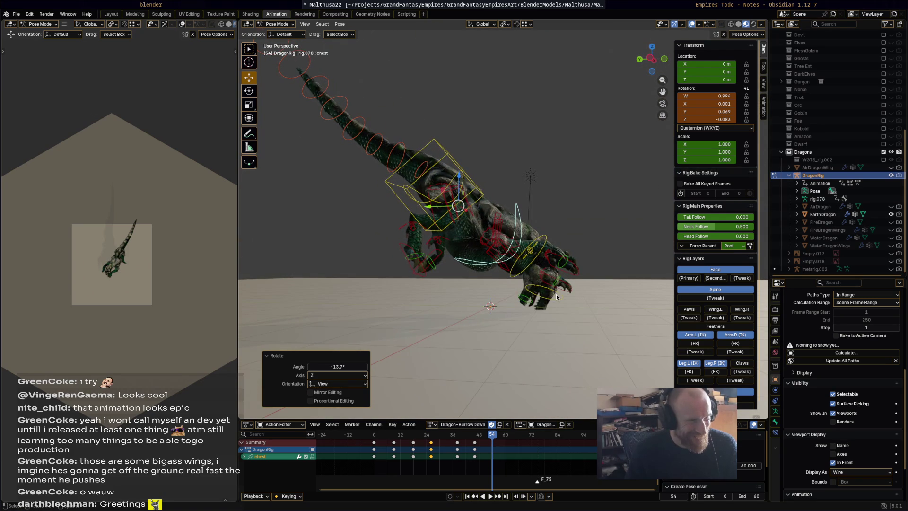
# - Bend the head down -38.2°, then move the right front foot and rotate it 72.2°
pyautogui.click(561, 298)
pyautogui.press('r')
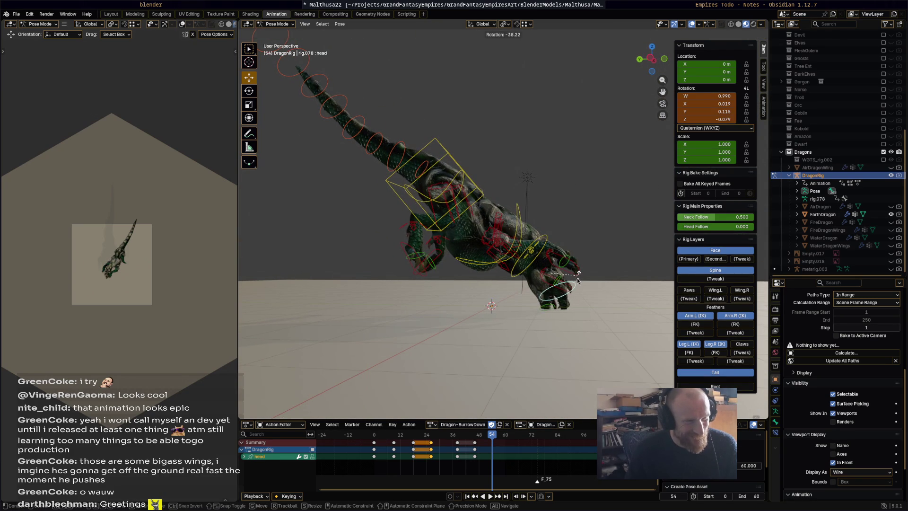
pyautogui.click(578, 280)
pyautogui.click(570, 288)
pyautogui.moveTo(569, 287); pyautogui.dragTo(555, 274, button='middle')
pyautogui.press('g')
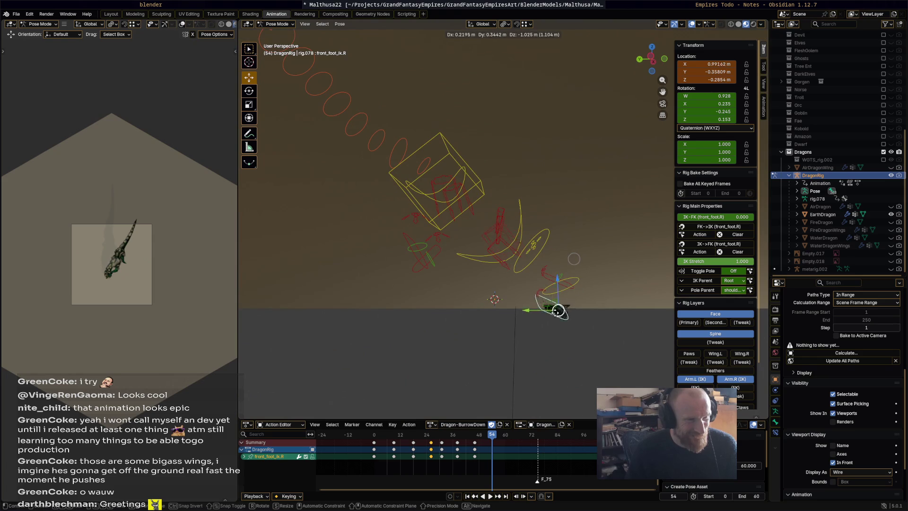
pyautogui.click(534, 313)
pyautogui.press('r')
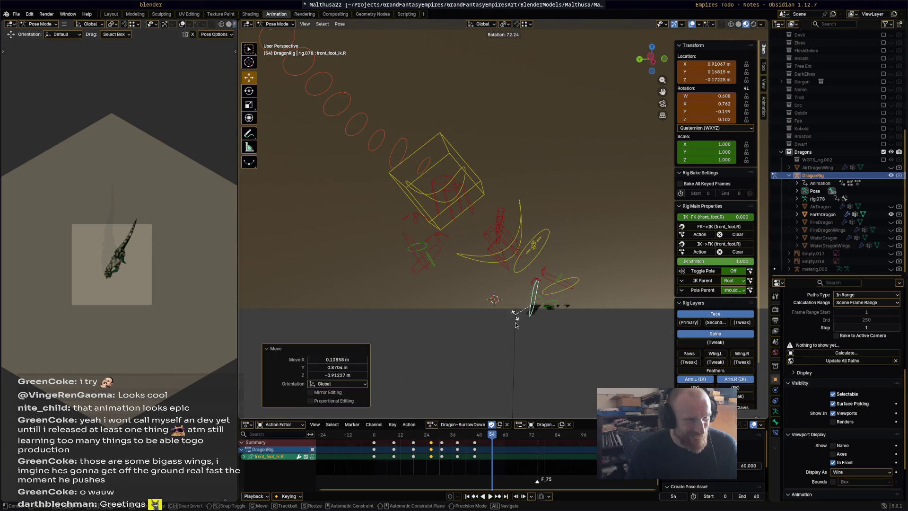
pyautogui.click(516, 323)
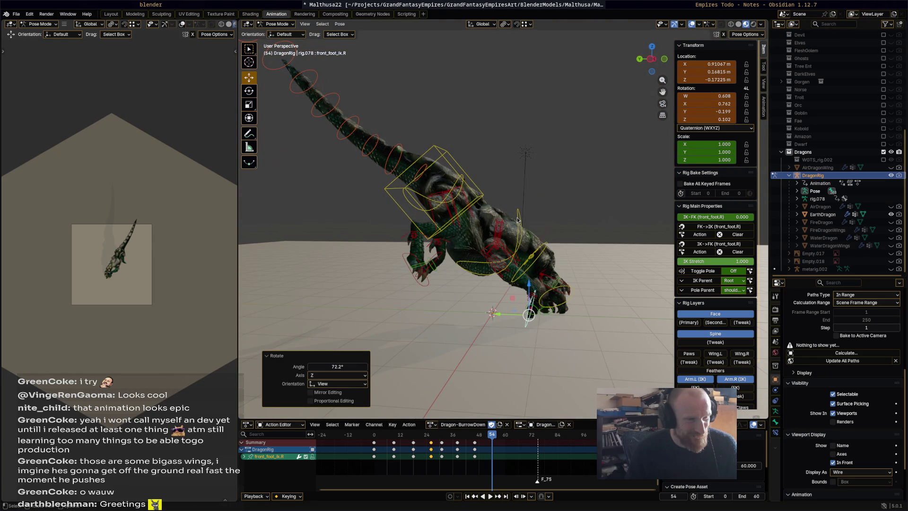
# - Keyframe all bones at frame 54 and play back the result
pyautogui.press('a')
pyautogui.press('i')
pyautogui.press('space')
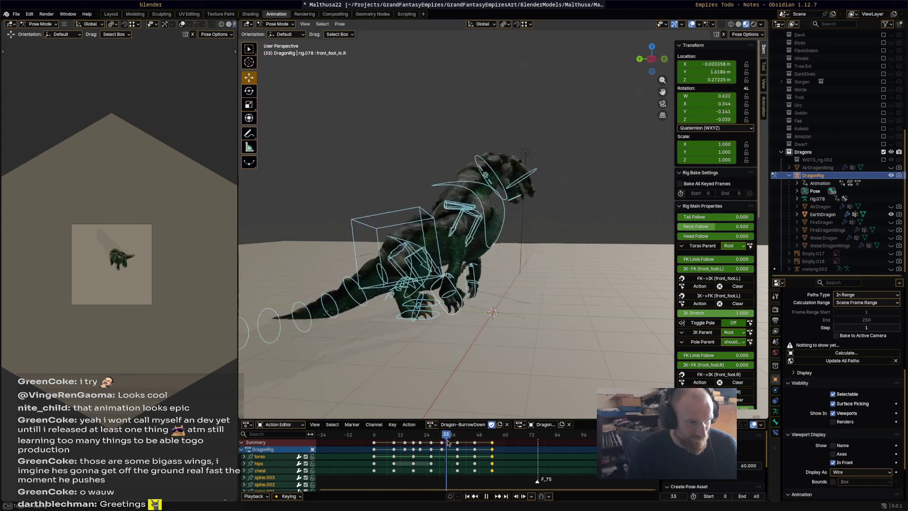
# - Lower and tilt the torso bone, then bend the chest bone forward
pyautogui.moveTo(495, 445)
pyautogui.mouseDown()
pyautogui.moveTo(458, 443)
pyautogui.moveTo(511, 447)
pyautogui.mouseUp()
pyautogui.press('space')
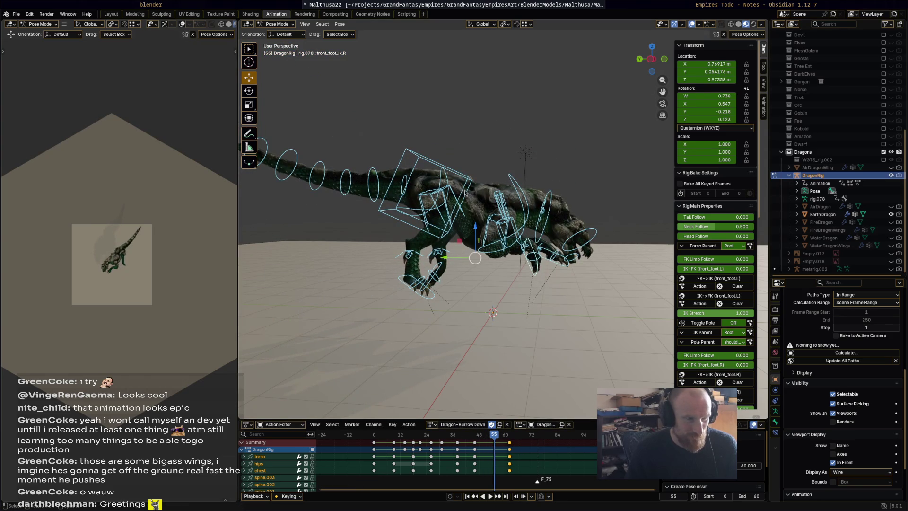
pyautogui.click(462, 213)
pyautogui.press('g')
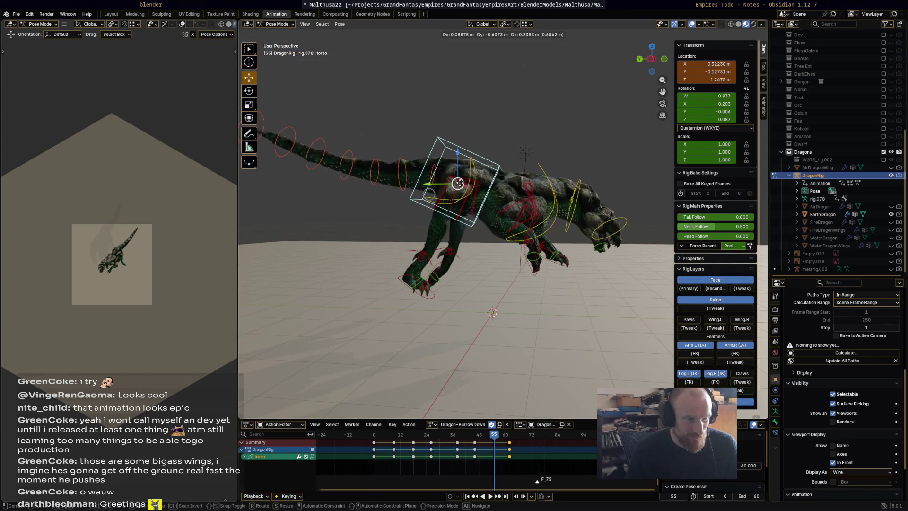
pyautogui.click(592, 223)
pyautogui.press('r')
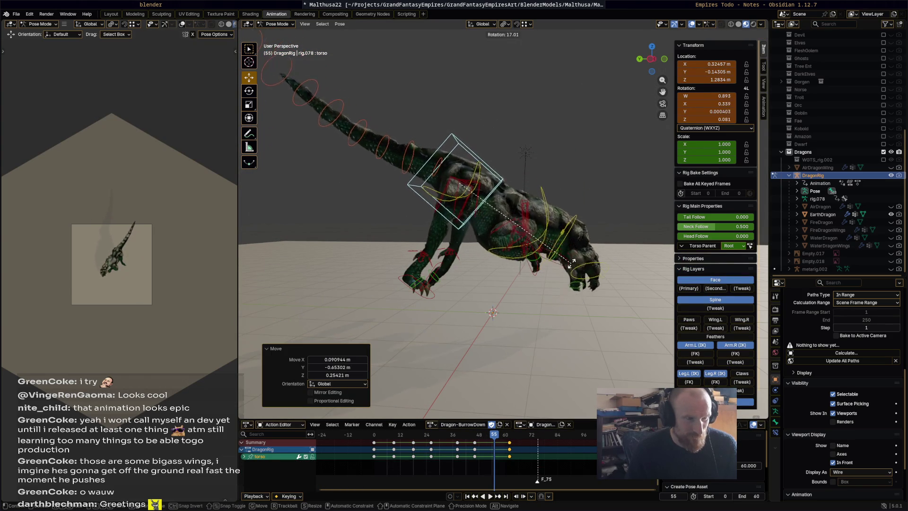
pyautogui.click(552, 224)
pyautogui.click(510, 227)
pyautogui.press('r')
pyautogui.click(537, 278)
# - Lower front_foot_ik.R, reposition foot_ik.R and foot_ik.L, then select all bones
pyautogui.click(537, 272)
pyautogui.click(537, 271)
pyautogui.press('g')
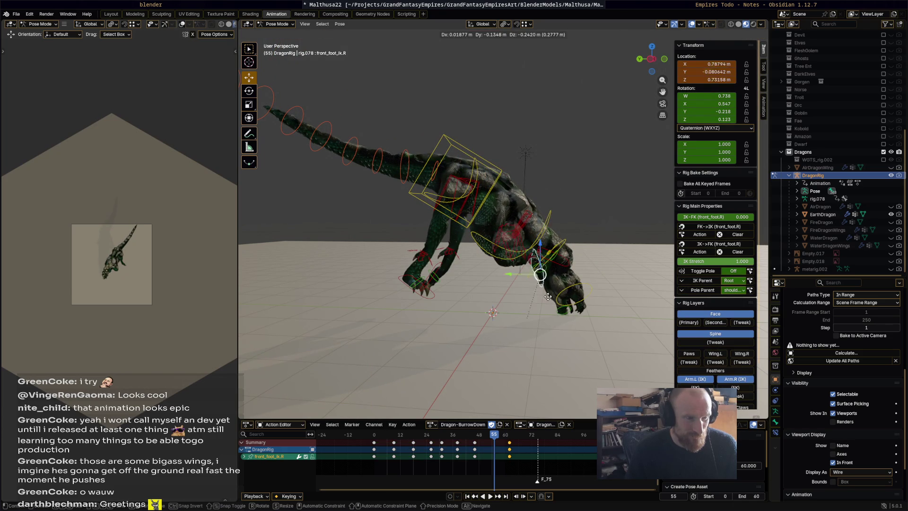
pyautogui.click(438, 301)
pyautogui.click(425, 291)
pyautogui.press('g')
pyautogui.click(408, 235)
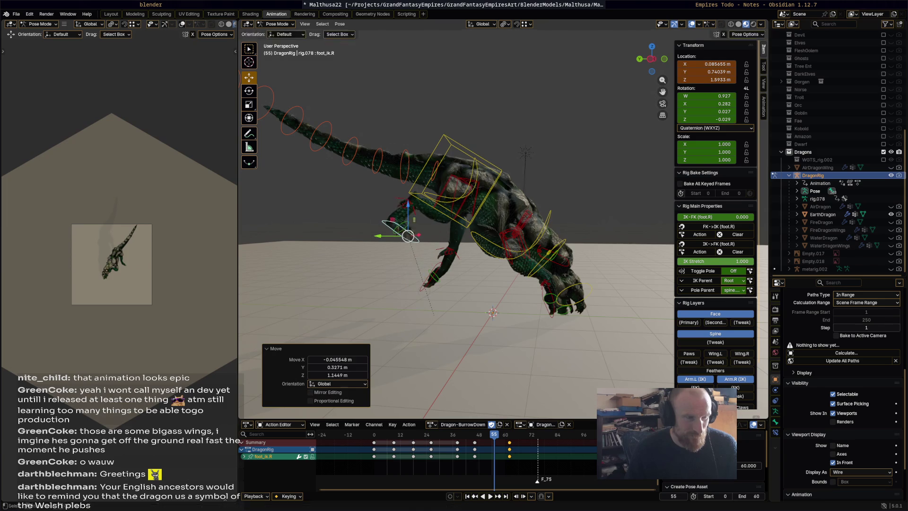
pyautogui.click(432, 285)
pyautogui.press('g')
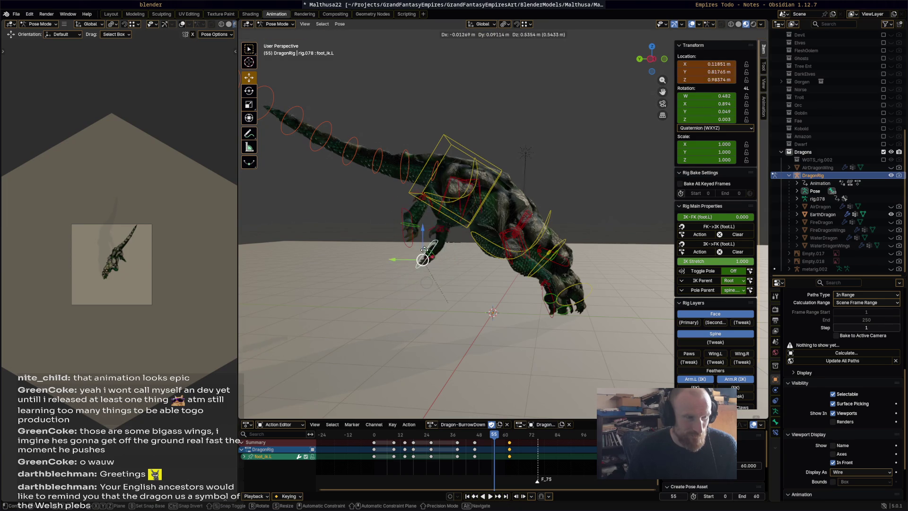
pyautogui.click(423, 230)
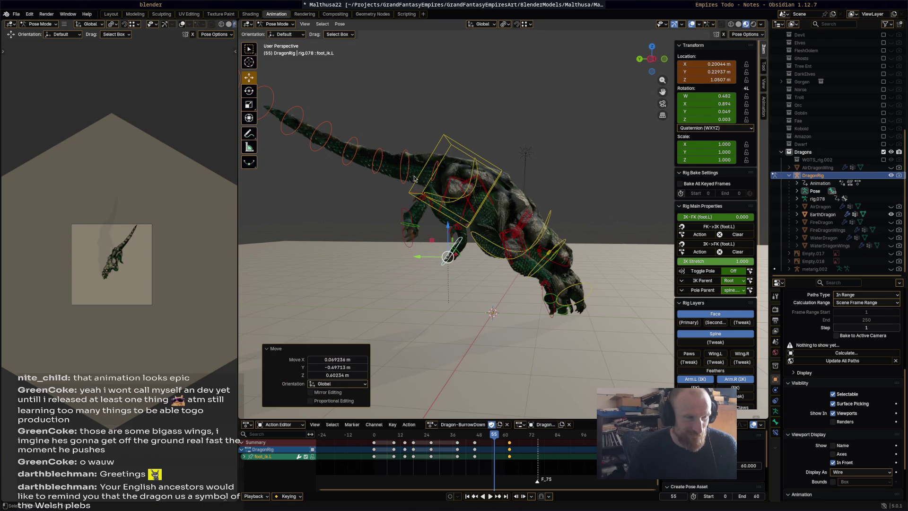
pyautogui.press('a')
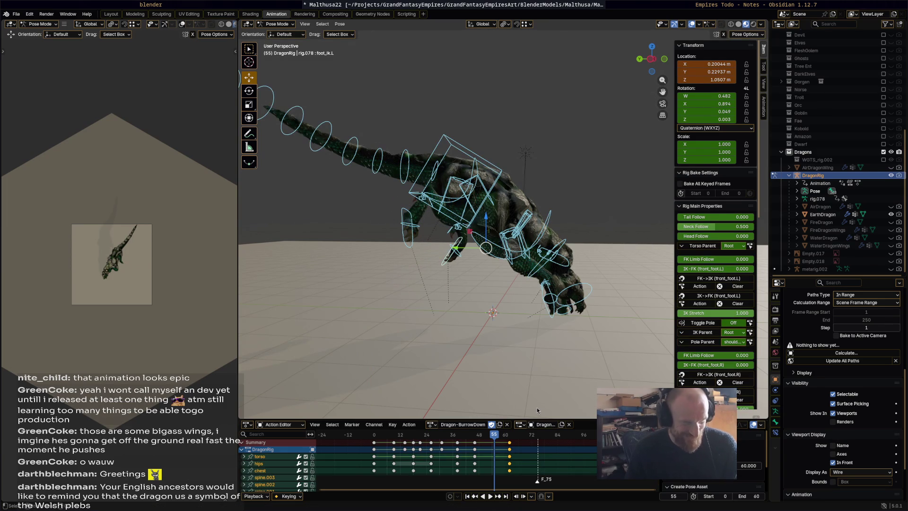
pyautogui.press('space')
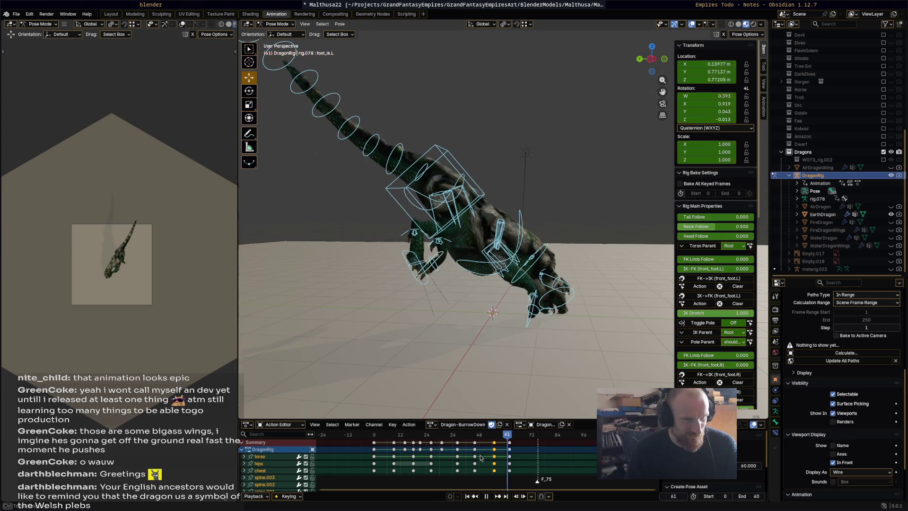
pyautogui.click(374, 447)
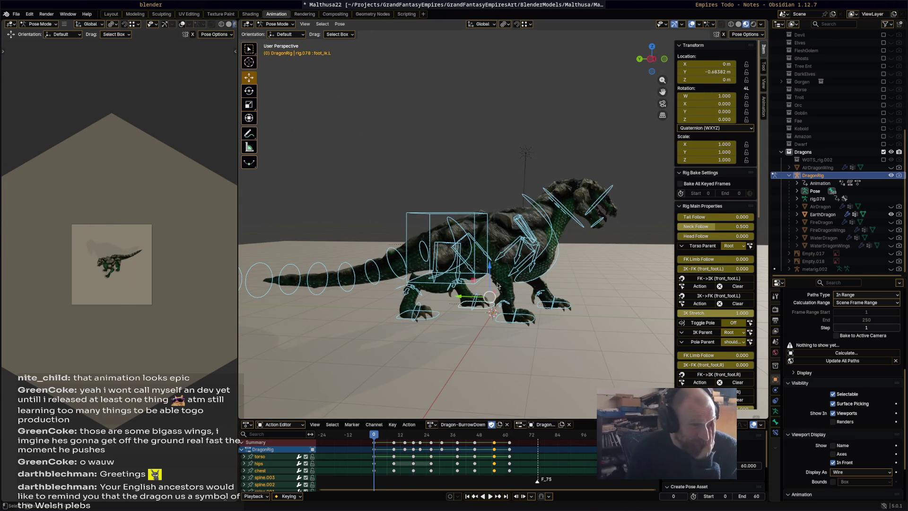
pyautogui.press('space')
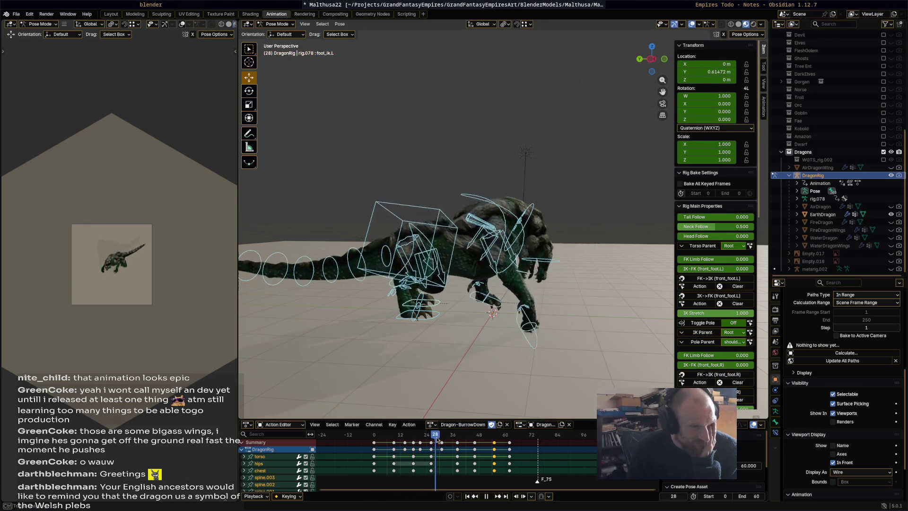
pyautogui.moveTo(451, 442)
pyautogui.mouseDown()
pyautogui.moveTo(493, 441)
pyautogui.moveTo(363, 439)
pyautogui.mouseUp()
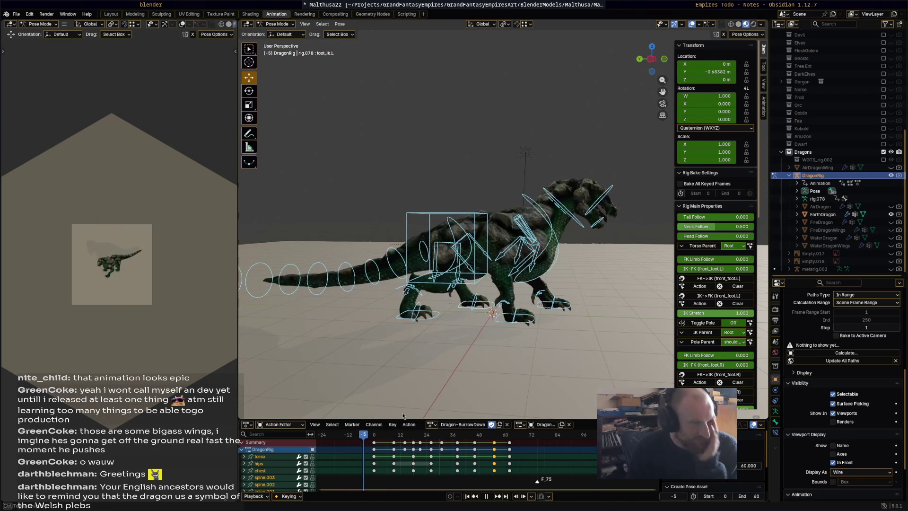
pyautogui.press('space')
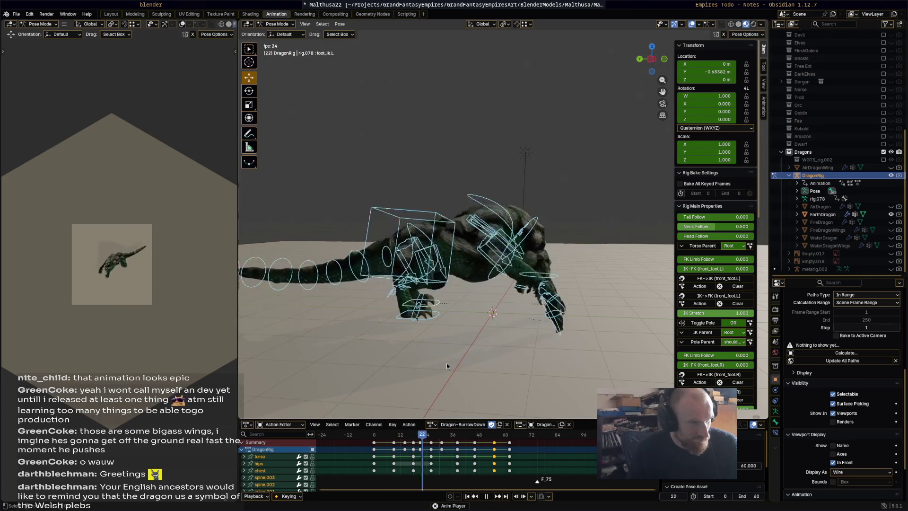
pyautogui.press('space')
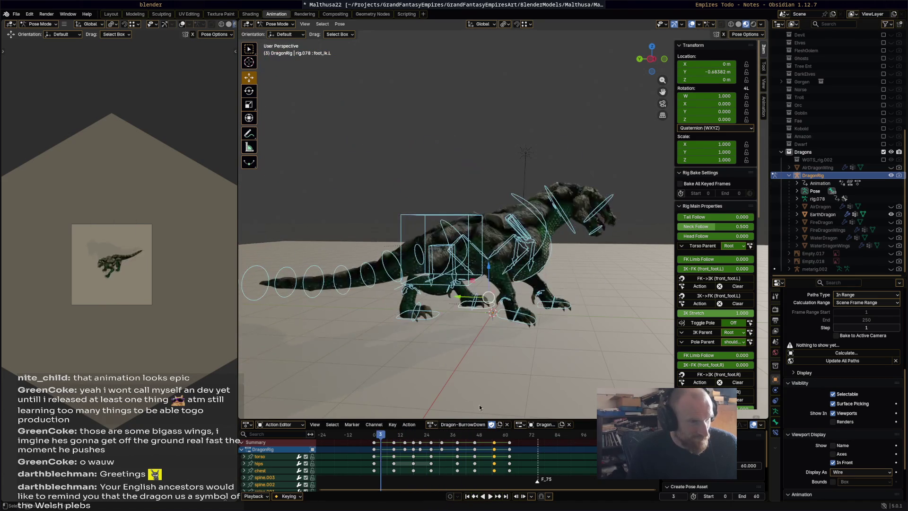
pyautogui.press('space')
pyautogui.click(492, 434)
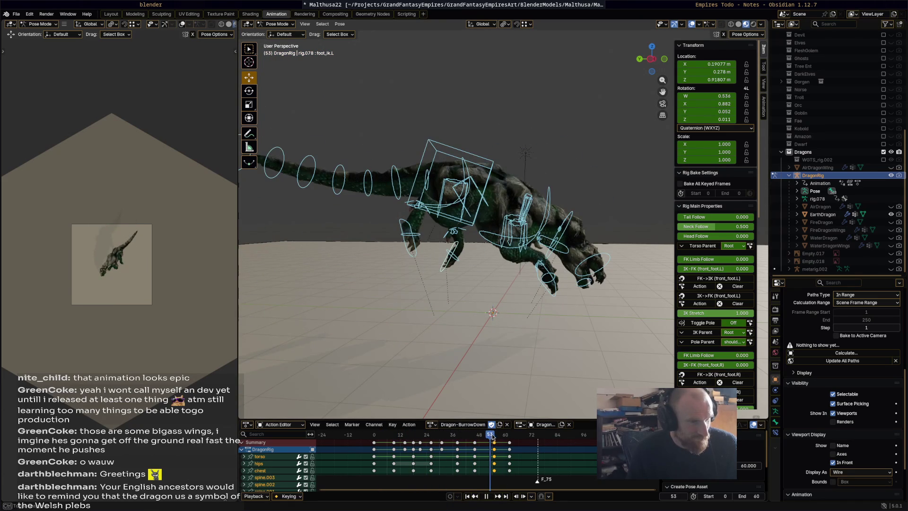
# - Rotate the foot_ik.L bone for the frame-51 foot pose
pyautogui.moveTo(493, 434)
pyautogui.mouseDown()
pyautogui.moveTo(475, 432)
pyautogui.moveTo(486, 432)
pyautogui.mouseUp()
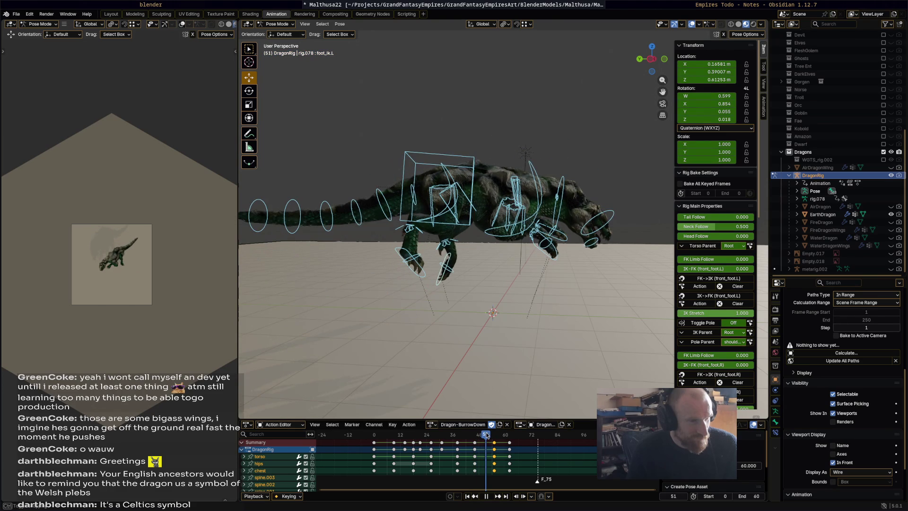
pyautogui.click(441, 283)
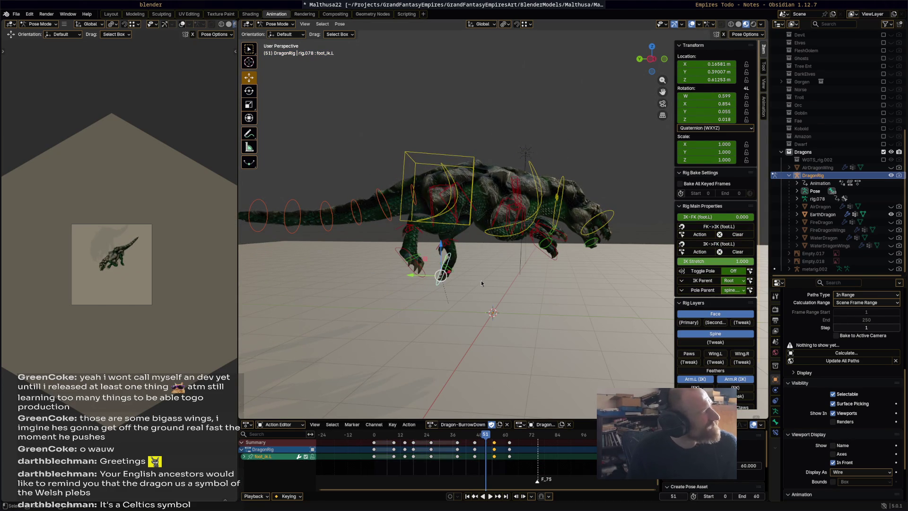
pyautogui.moveTo(509, 274); pyautogui.dragTo(502, 255, button='middle')
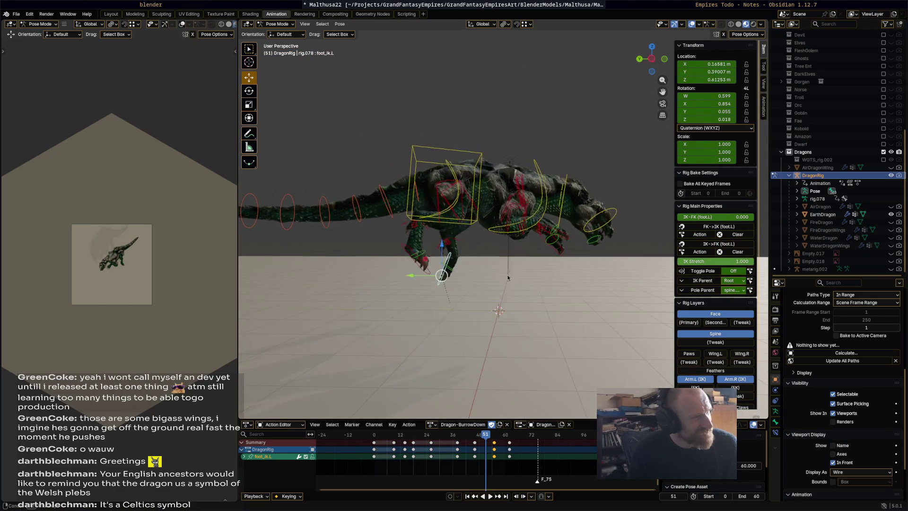
pyautogui.press('r')
pyautogui.click(424, 276)
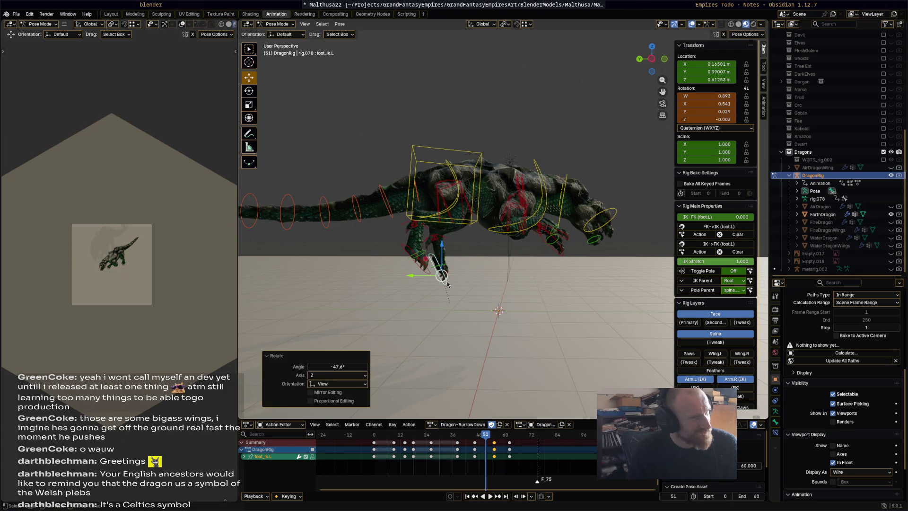
# - Shift both hind foot IK bones together, keyframe them at frame 51, and play back
pyautogui.keyDown('shift'); pyautogui.click(431, 271); pyautogui.keyUp('shift')
pyautogui.press('g')
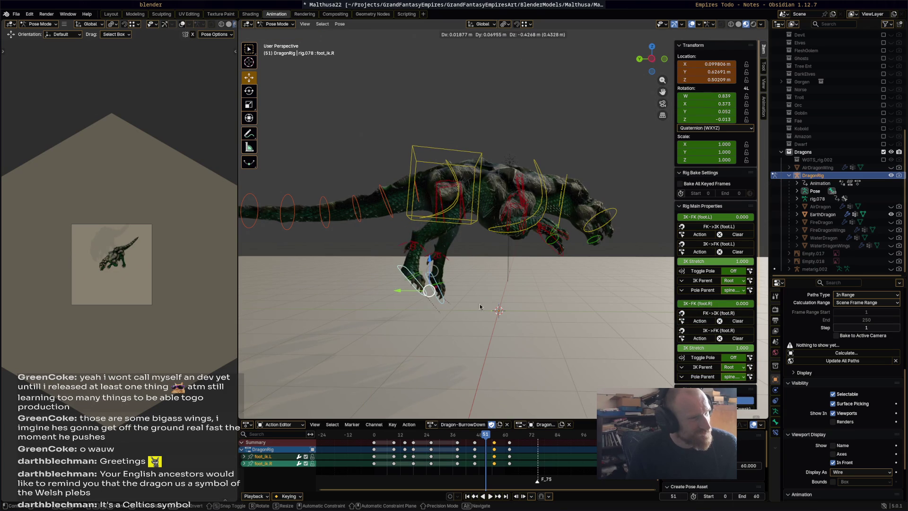
pyautogui.click(470, 305)
pyautogui.press('i')
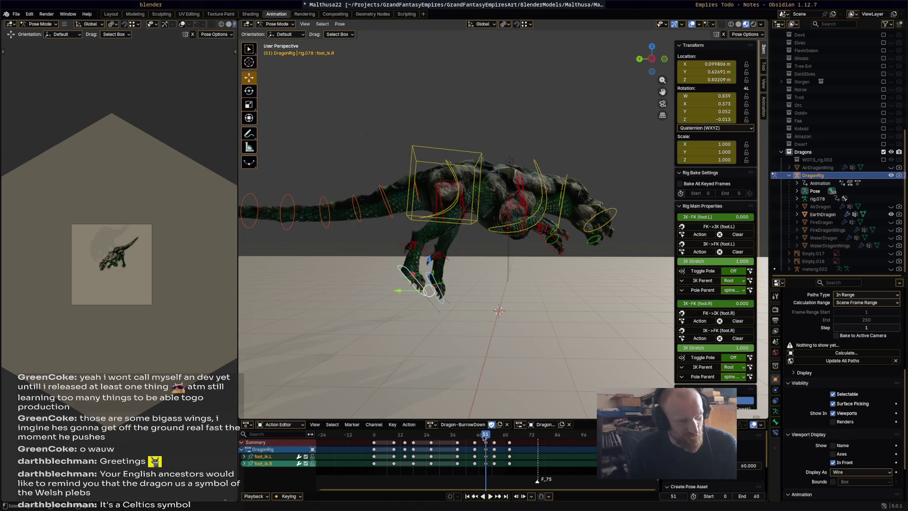
pyautogui.press('space')
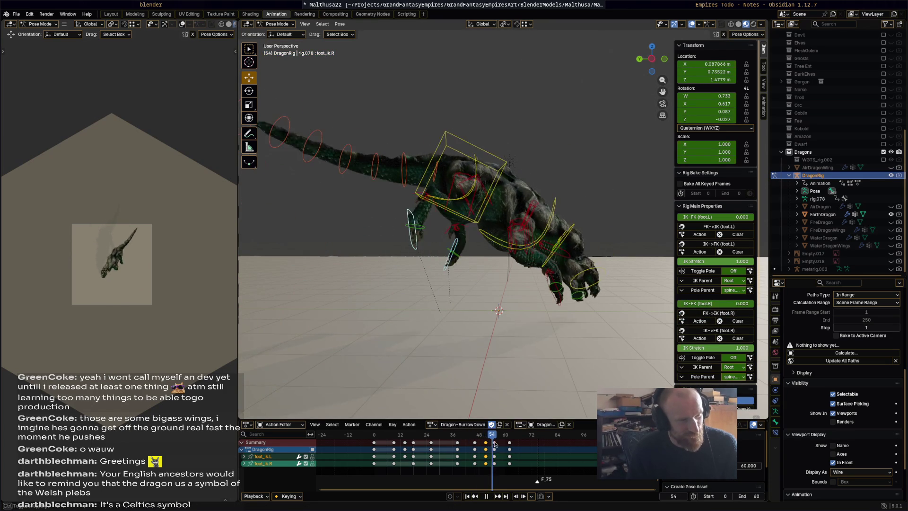
# - At frame 62, raise the right hind foot and turn it 111°
pyautogui.moveTo(498, 445); pyautogui.dragTo(509, 446)
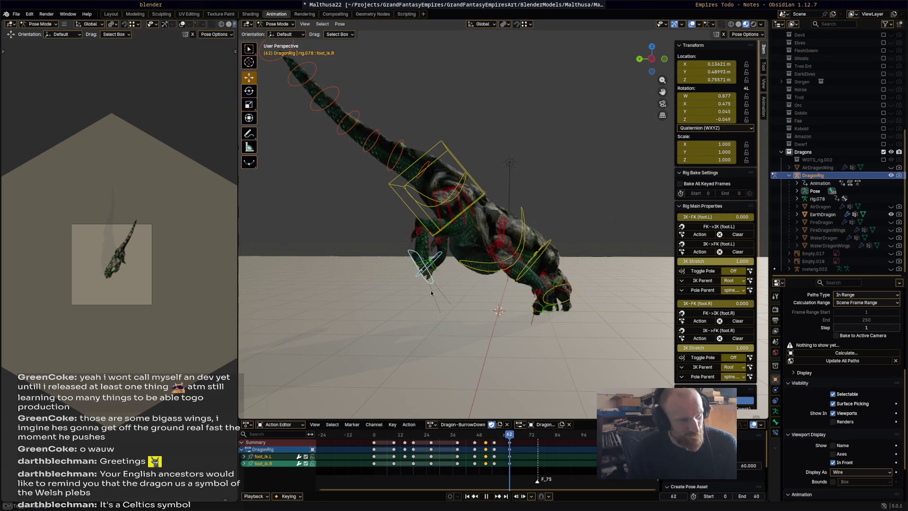
pyautogui.moveTo(424, 273)
pyautogui.mouseDown()
pyautogui.moveTo(412, 236)
pyautogui.moveTo(444, 257)
pyautogui.mouseUp()
pyautogui.press('r')
pyautogui.click(401, 243)
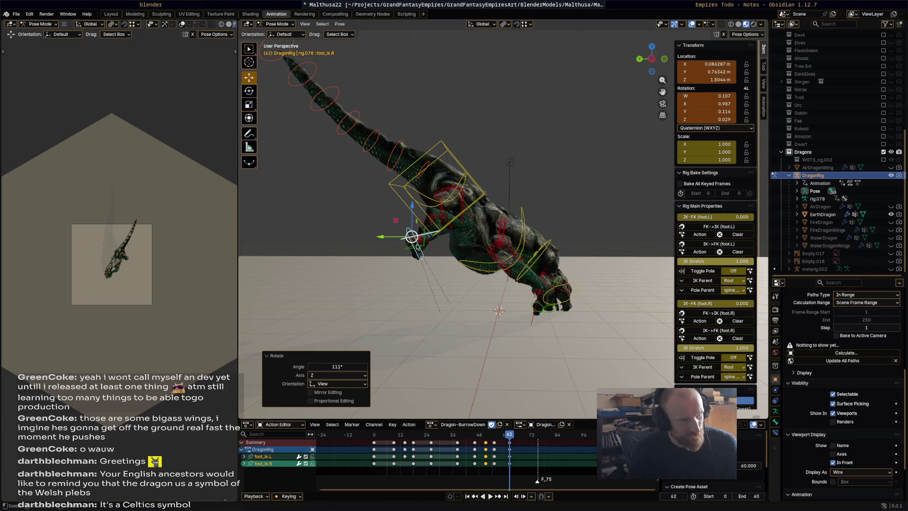
pyautogui.press('g')
pyautogui.click(458, 259)
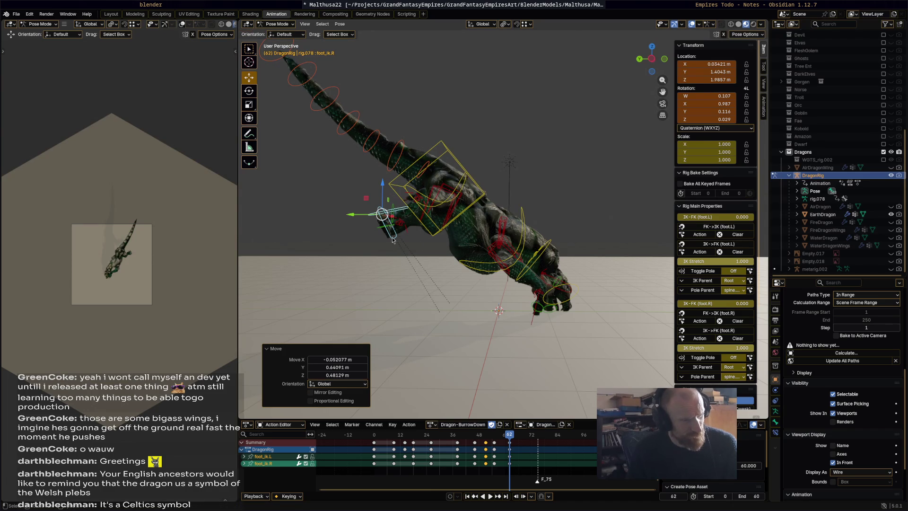
# - Turn foot_ik.L by -137°, keyframe both hind feet, and play back
pyautogui.click(412, 242)
pyautogui.press('r')
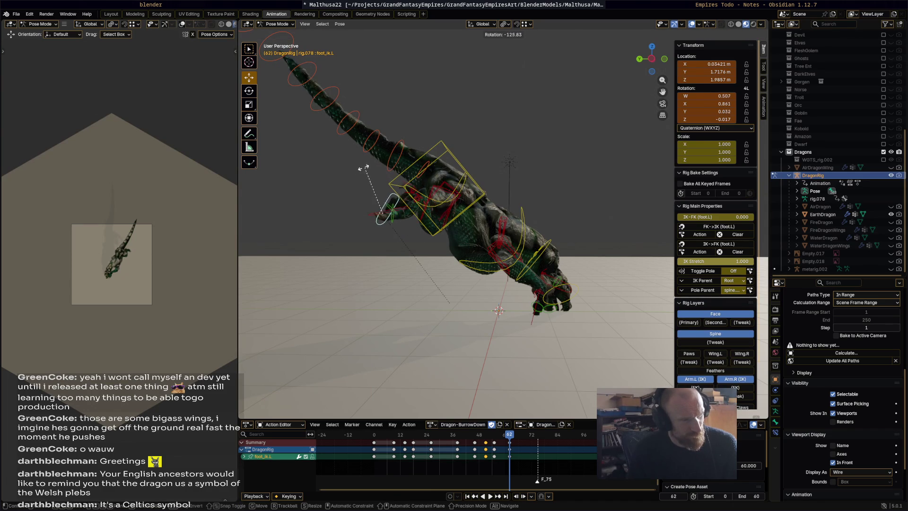
pyautogui.click(354, 171)
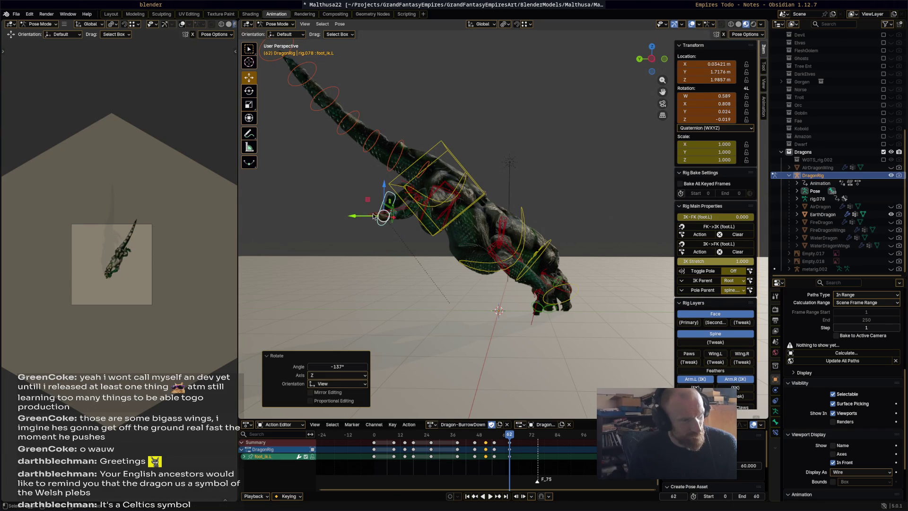
pyautogui.keyDown('shift'); pyautogui.click(458, 259); pyautogui.keyUp('shift')
pyautogui.press('i')
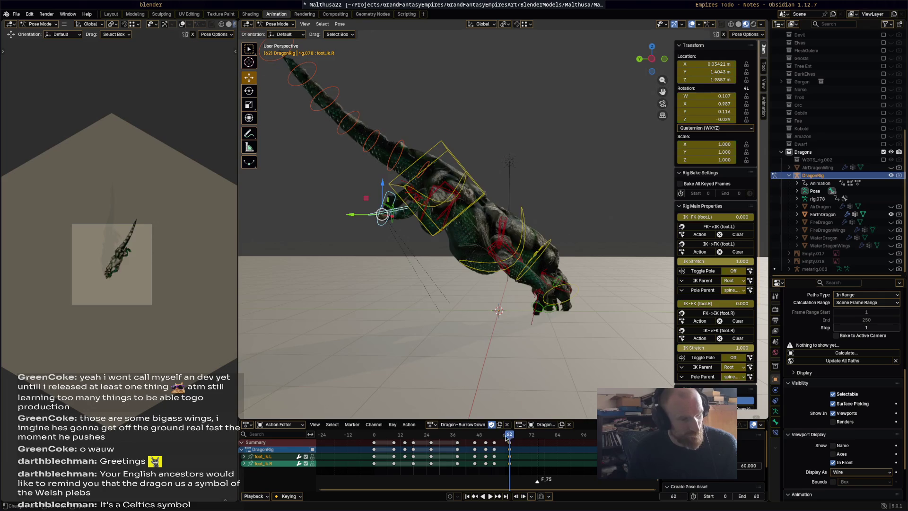
pyautogui.press('space')
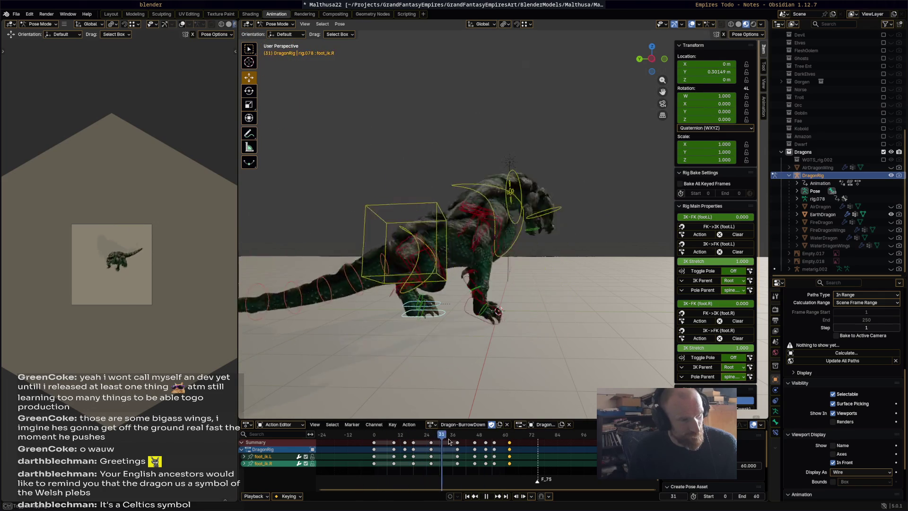
# - Scrub to about frame 63, stop playback, and select the frame-62 keyframes
pyautogui.moveTo(500, 441); pyautogui.dragTo(514, 443)
pyautogui.press('space')
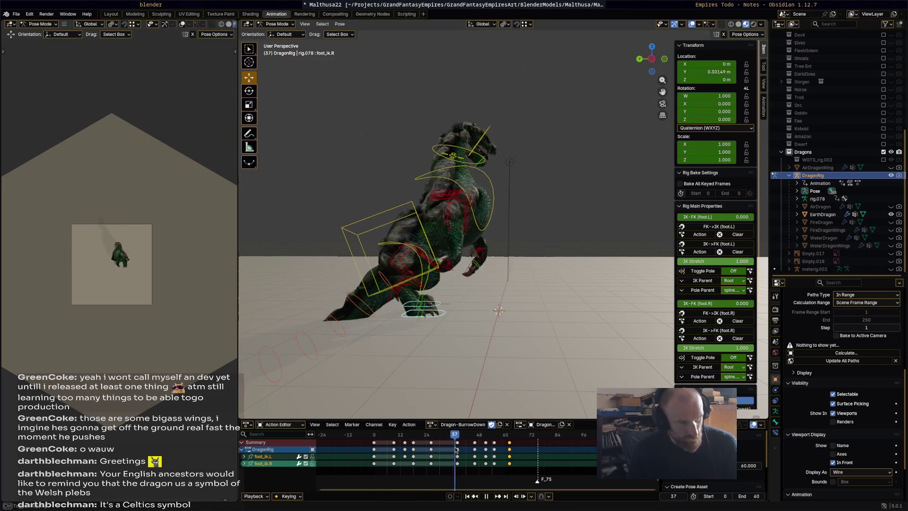
pyautogui.click(510, 448)
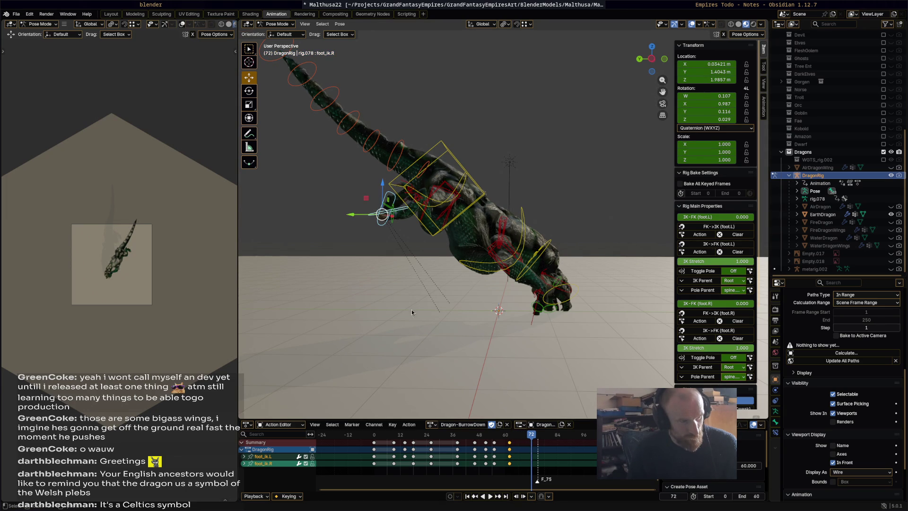
# - Move and rotate the torso control into a head-down dive position
pyautogui.click(479, 201)
pyautogui.press('g')
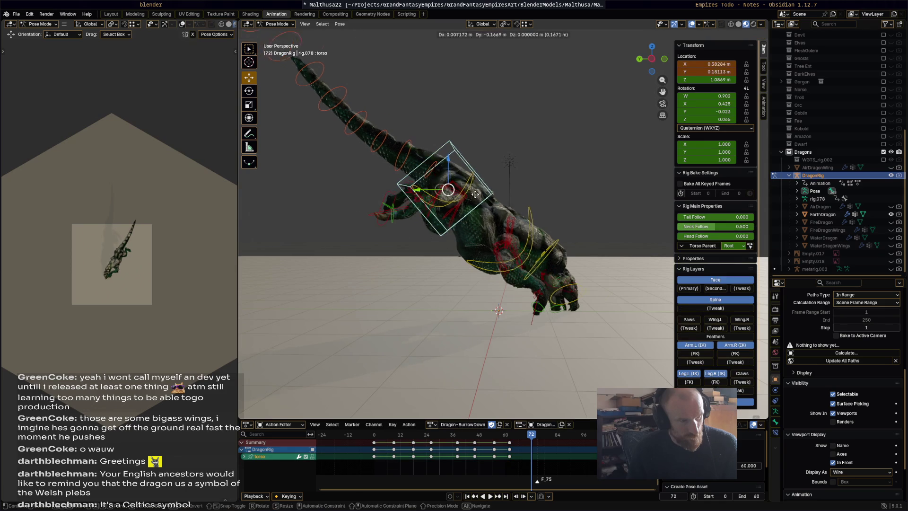
pyautogui.click(512, 228)
pyautogui.press('r')
pyautogui.press('r')
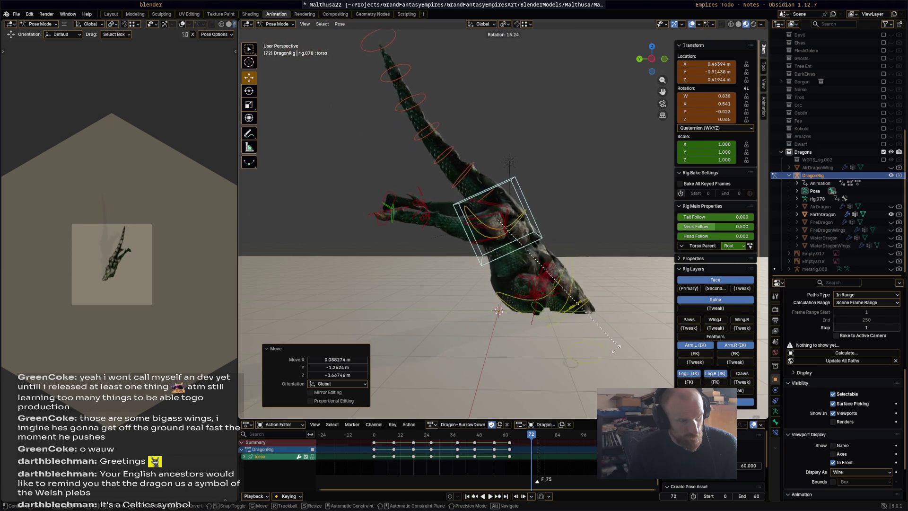
pyautogui.click(601, 363)
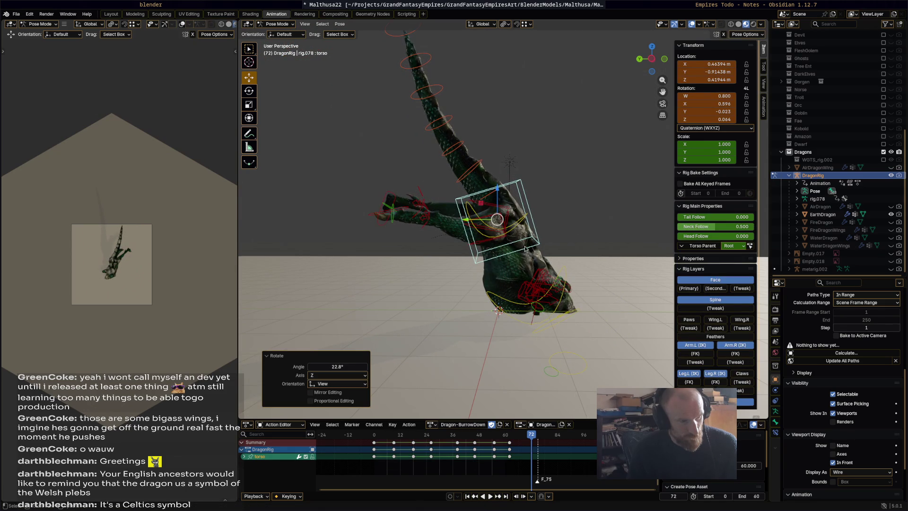
pyautogui.press('g')
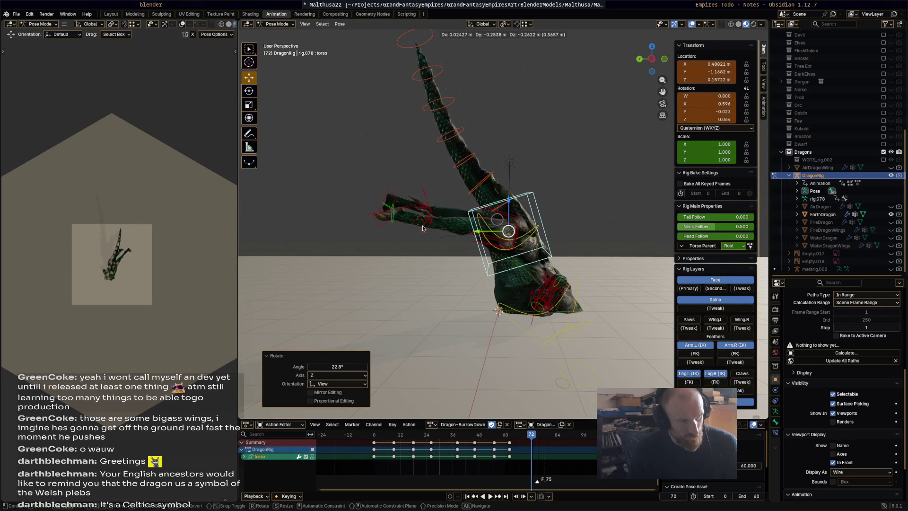
pyautogui.click(429, 228)
# - Place the right hind foot up and right, and turn the left hind foot 90°
pyautogui.moveTo(385, 217); pyautogui.dragTo(465, 195)
pyautogui.moveTo(409, 217)
pyautogui.mouseDown()
pyautogui.moveTo(394, 206)
pyautogui.moveTo(445, 200)
pyautogui.moveTo(480, 223)
pyautogui.mouseUp()
pyautogui.click(387, 215)
pyautogui.press('r')
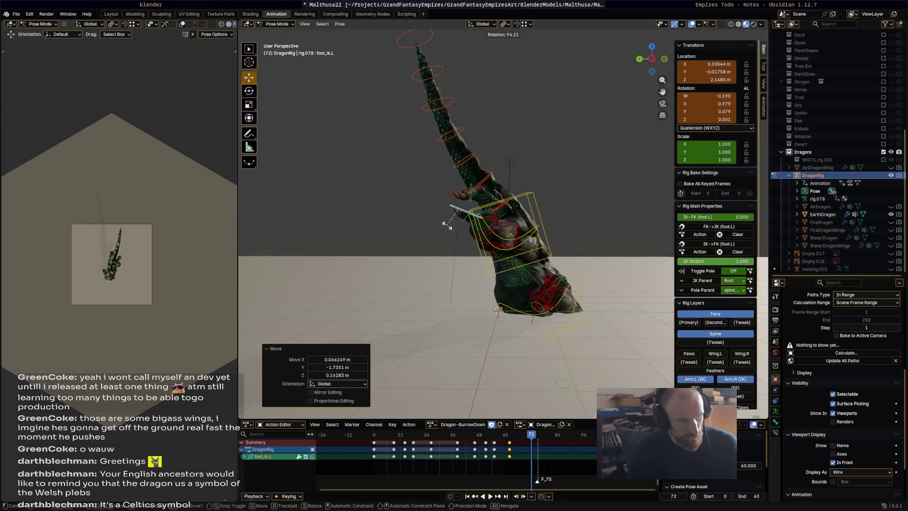
pyautogui.click(447, 226)
pyautogui.moveTo(447, 226); pyautogui.dragTo(457, 122, button='middle')
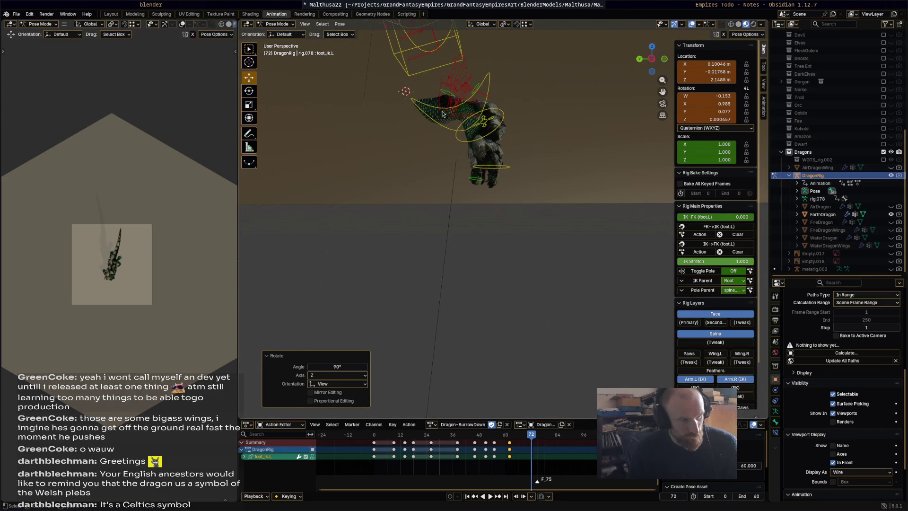
# - Reposition the right front foot and lower the left front foot controls
pyautogui.click(442, 94)
pyautogui.press('g')
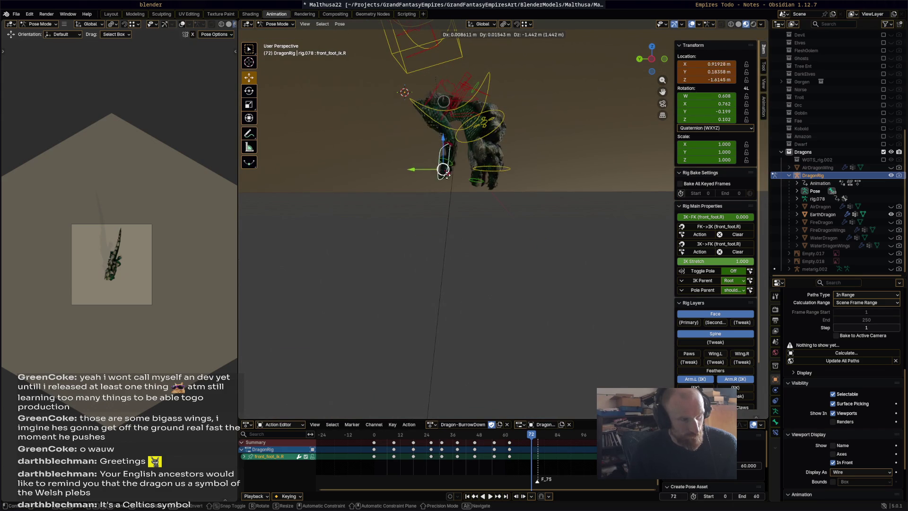
pyautogui.click(467, 184)
pyautogui.moveTo(467, 184)
pyautogui.mouseDown(button='middle')
pyautogui.moveTo(319, 177)
pyautogui.moveTo(409, 155)
pyautogui.mouseUp(button='middle')
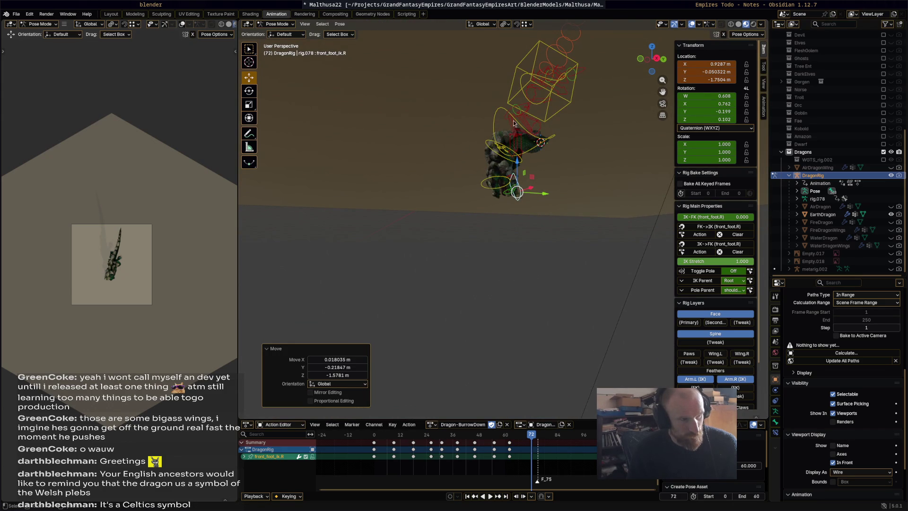
pyautogui.click(519, 141)
pyautogui.press('g')
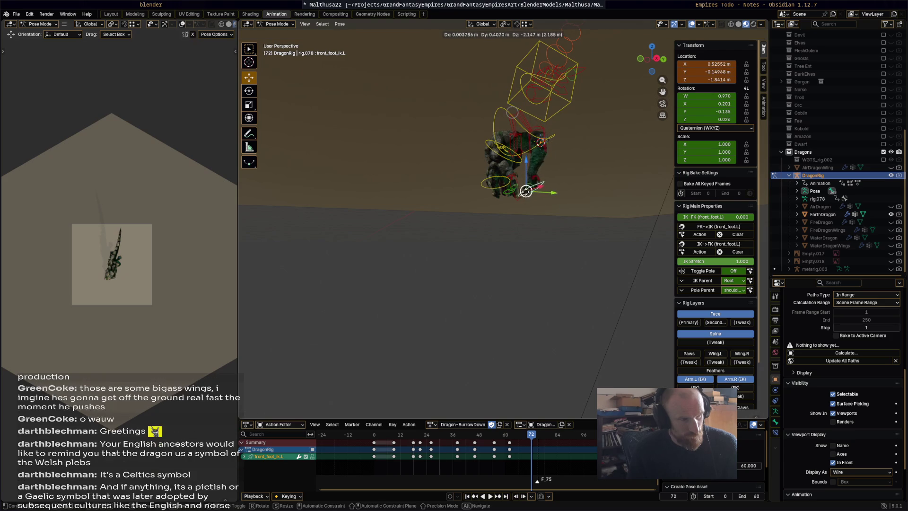
pyautogui.click(536, 200)
pyautogui.moveTo(536, 200)
pyautogui.mouseDown(button='middle')
pyautogui.moveTo(411, 213)
pyautogui.moveTo(416, 224)
pyautogui.moveTo(384, 229)
pyautogui.moveTo(364, 224)
pyautogui.moveTo(503, 217)
pyautogui.moveTo(526, 273)
pyautogui.mouseUp(button='middle')
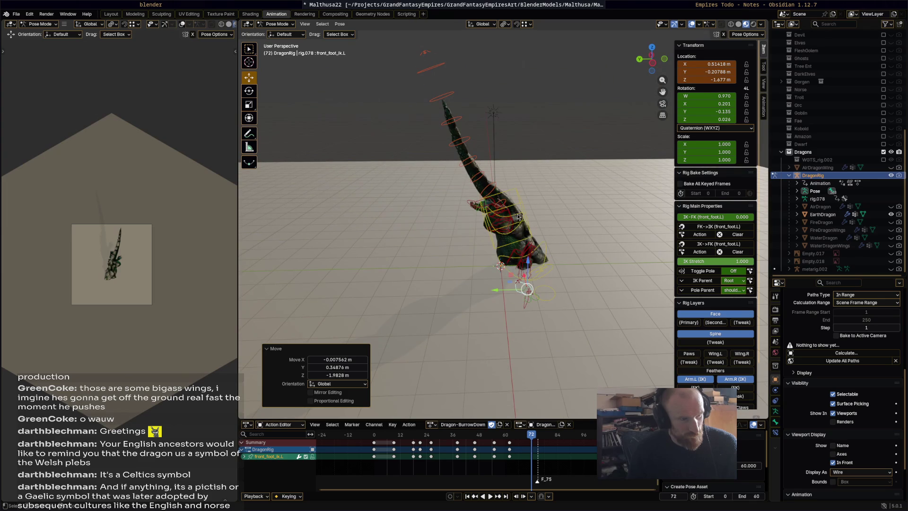
# - Rotate the hips 13.9° and keyframe all bones at frame 72
pyautogui.click(537, 214)
pyautogui.press('r')
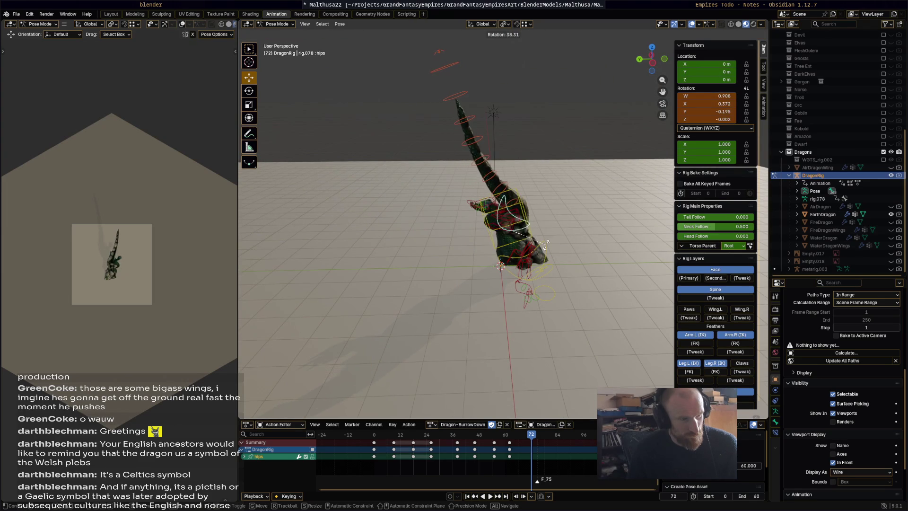
pyautogui.click(556, 230)
pyautogui.press('a')
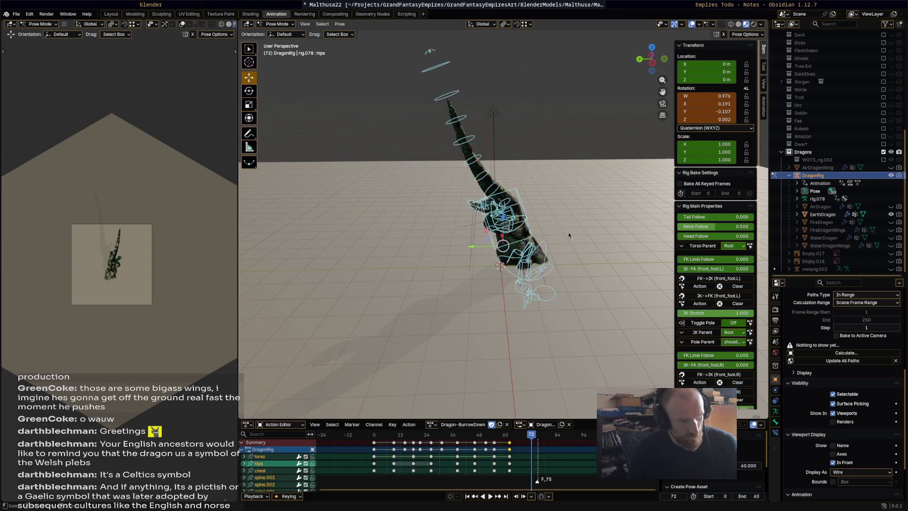
pyautogui.press('i')
pyautogui.hotkey('ctrl', 'shift', 'space')
# - Delete the keyframes at frame 62
pyautogui.moveTo(486, 439)
pyautogui.mouseDown()
pyautogui.moveTo(381, 440)
pyautogui.moveTo(519, 453)
pyautogui.moveTo(483, 451)
pyautogui.moveTo(509, 450)
pyautogui.mouseUp()
pyautogui.click(510, 444)
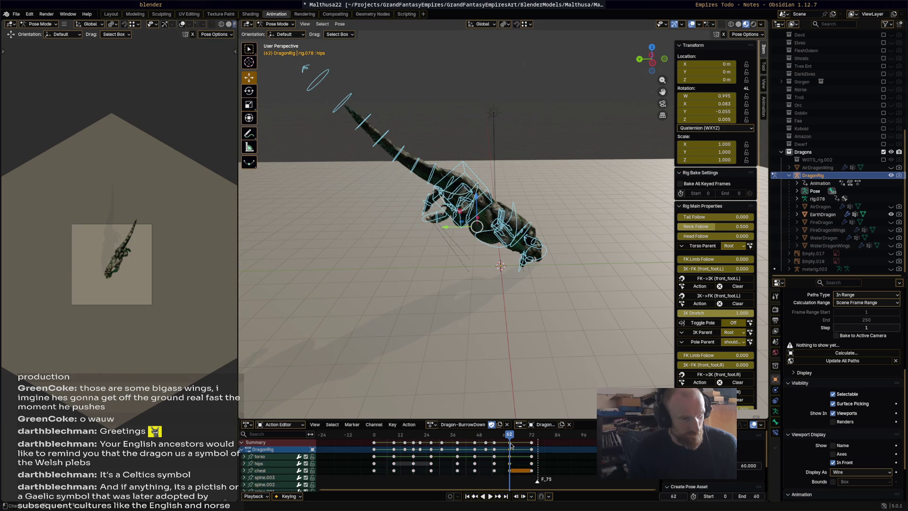
pyautogui.press('x')
pyautogui.click(510, 442)
# - Push the hips deep into the ground for the frame-89 sunk pose
pyautogui.press('space')
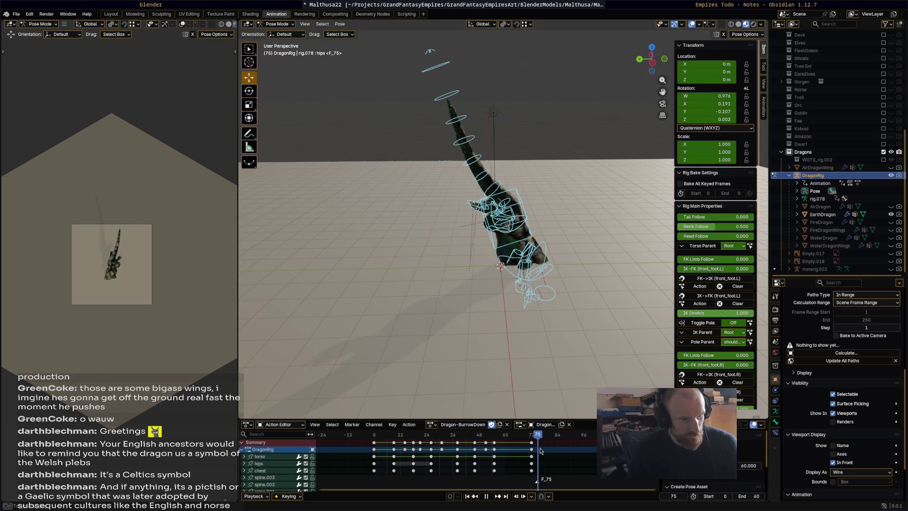
pyautogui.moveTo(550, 381); pyautogui.dragTo(497, 200, button='middle')
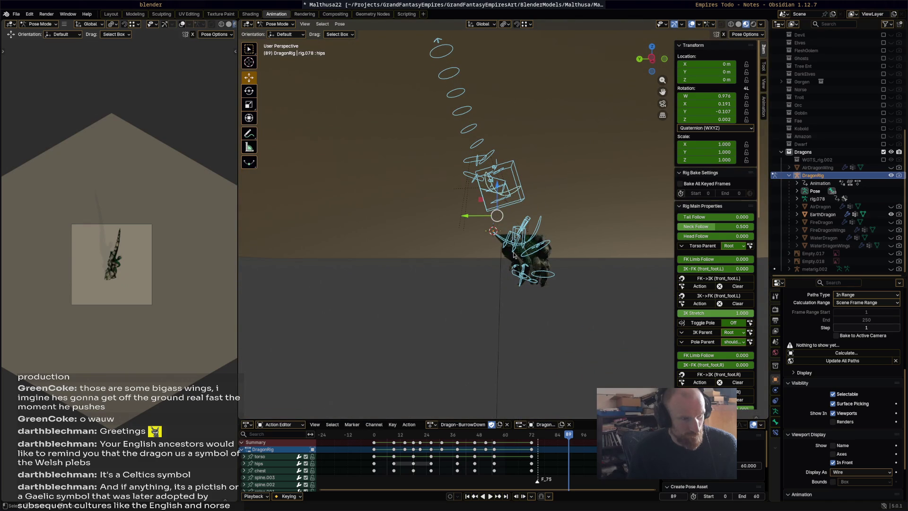
pyautogui.moveTo(520, 252); pyautogui.dragTo(546, 302)
pyautogui.moveTo(523, 266)
pyautogui.mouseDown()
pyautogui.moveTo(574, 389)
pyautogui.moveTo(577, 377)
pyautogui.mouseUp()
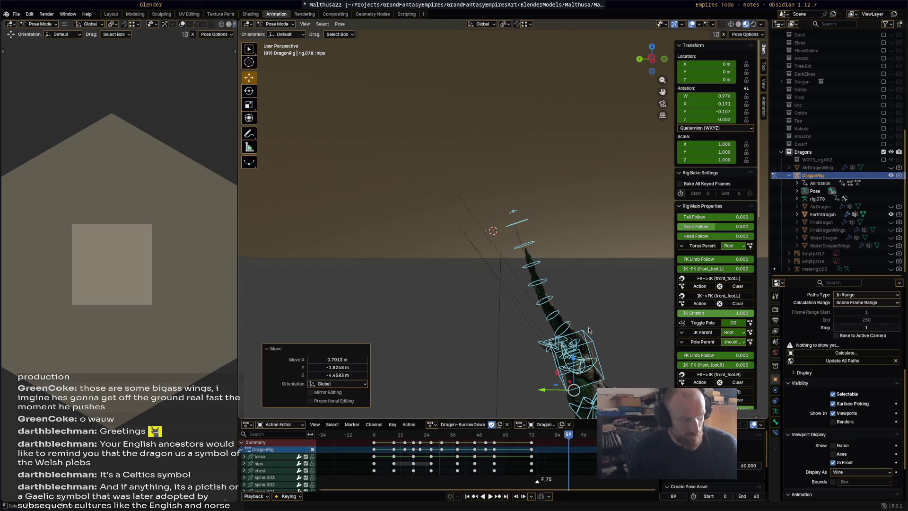
# - Keyframe the sunk pose at frame 89 and review the playback
pyautogui.press('i')
pyautogui.press('space')
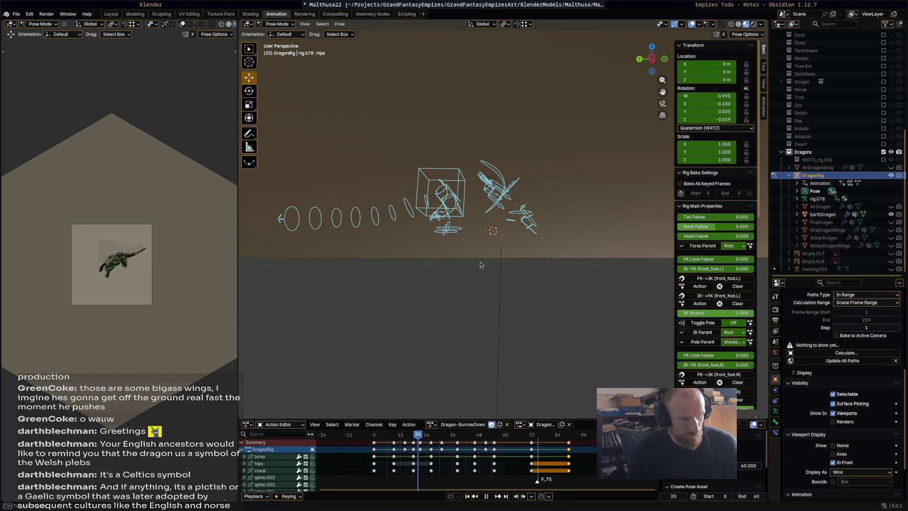
pyautogui.press('space')
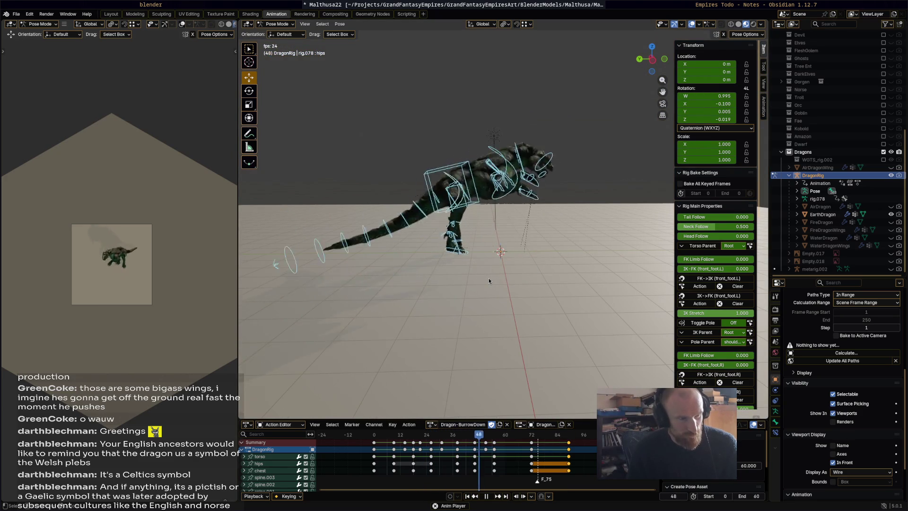
pyautogui.press('space')
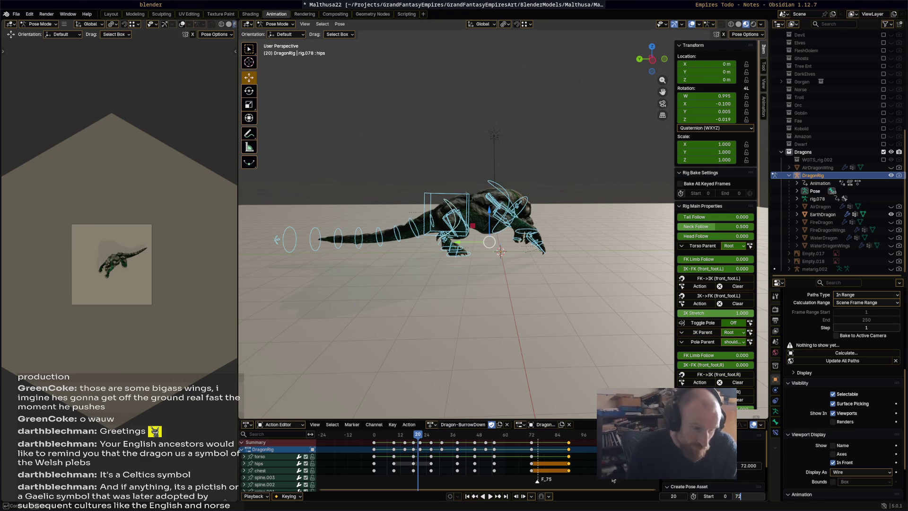
# - Slide the final key column from frame 89 to frame 72 and replay the action
pyautogui.moveTo(531, 443); pyautogui.dragTo(510, 445)
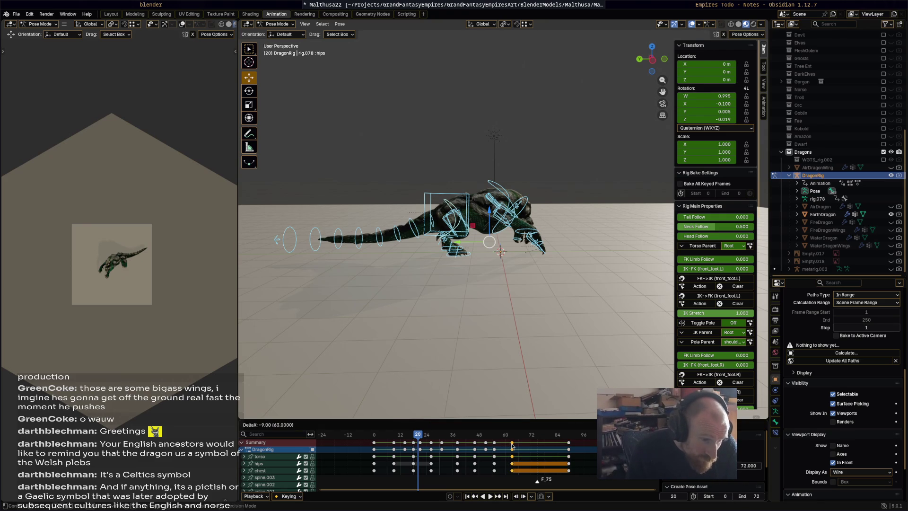
pyautogui.moveTo(568, 445); pyautogui.dragTo(506, 439)
pyautogui.press('space')
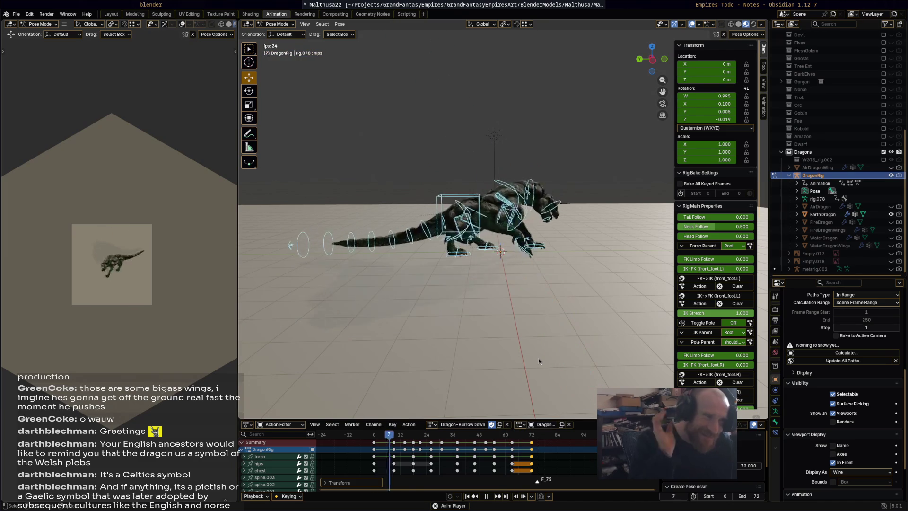
pyautogui.press('space')
pyautogui.press('space')
pyautogui.moveTo(415, 441)
pyautogui.mouseDown()
pyautogui.moveTo(370, 441)
pyautogui.moveTo(440, 436)
pyautogui.mouseUp()
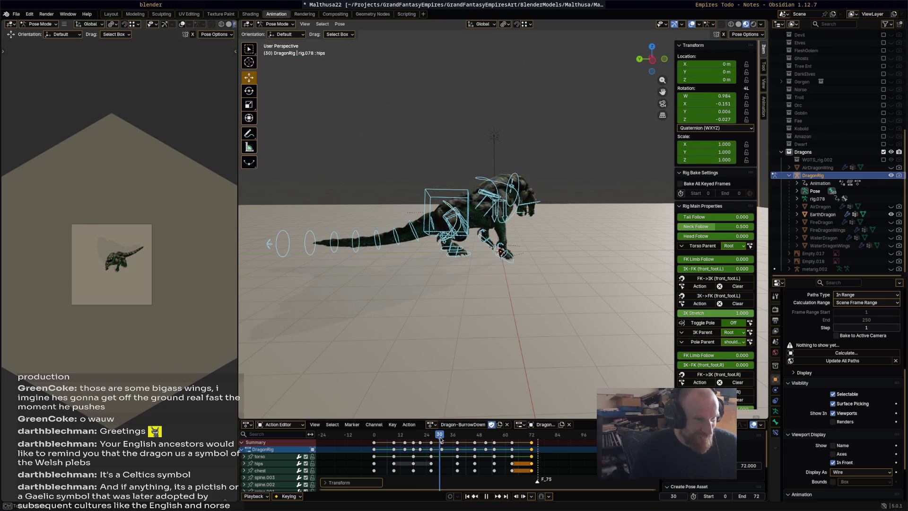
# - Delete the in-between keys of the spine_master.003 tail control
pyautogui.click(268, 251)
pyautogui.press('space')
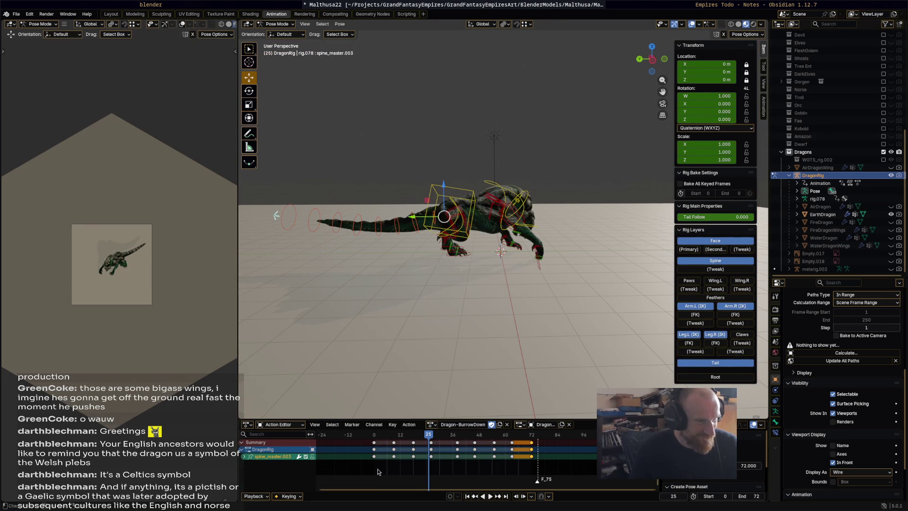
pyautogui.moveTo(381, 468); pyautogui.dragTo(517, 440)
pyautogui.press('x')
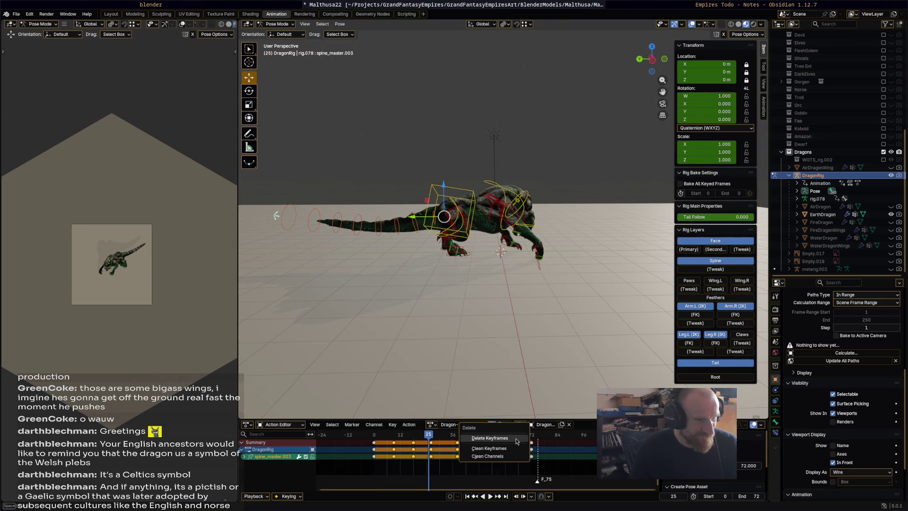
pyautogui.click(516, 440)
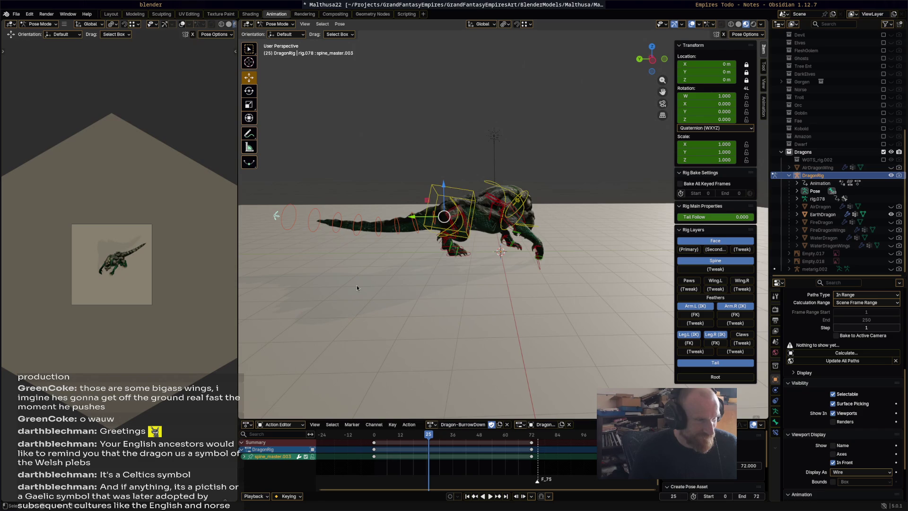
# - Bend the tail 11.7° and keyframe it at frame 25
pyautogui.press('r')
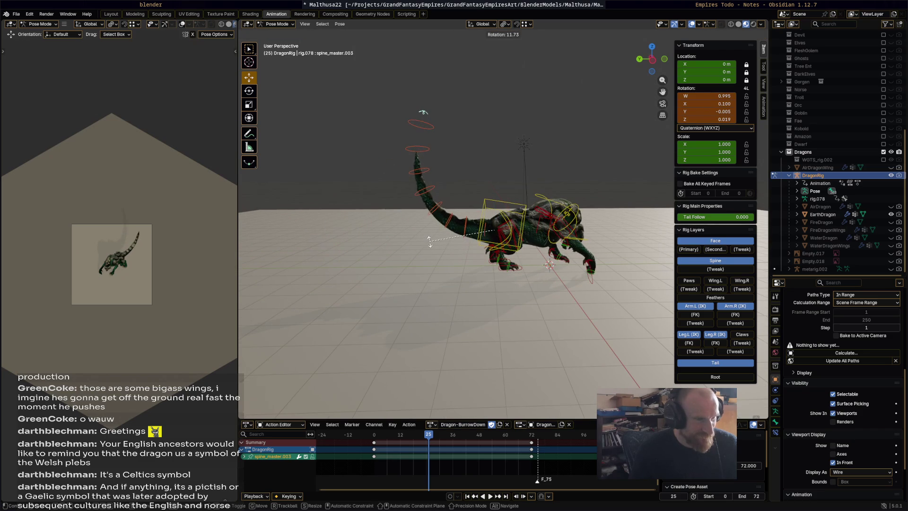
pyautogui.click(430, 244)
pyautogui.press('i')
pyautogui.press('space')
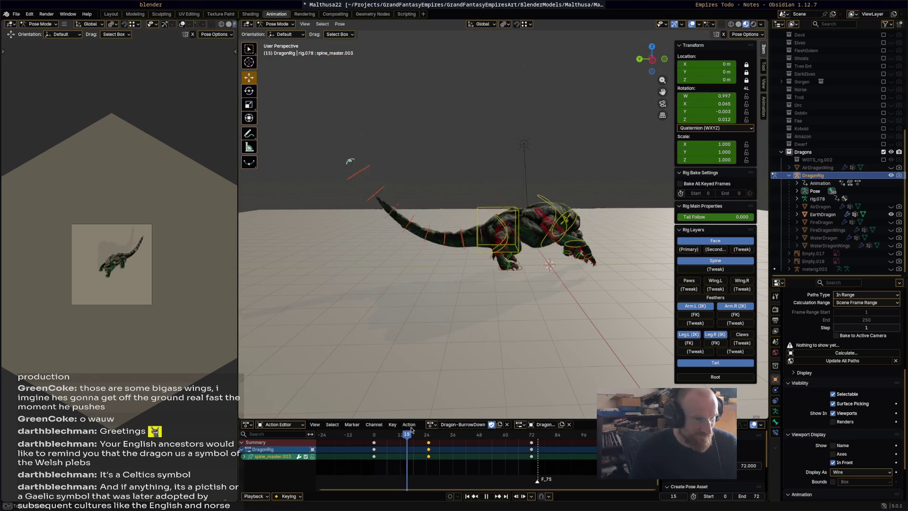
pyautogui.press('space')
# - Bend the tail -10.7° the other way and keyframe it at frame 50
pyautogui.press('r')
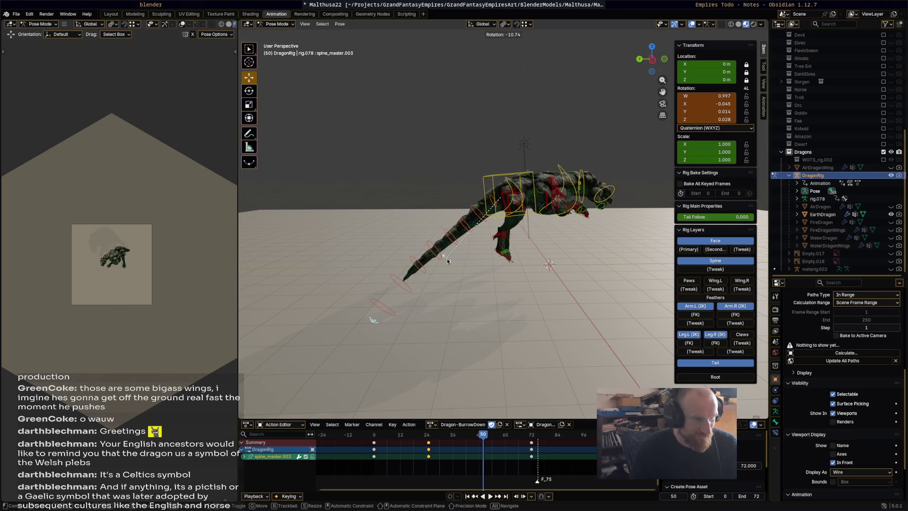
pyautogui.click(447, 258)
pyautogui.press('i')
pyautogui.press('space')
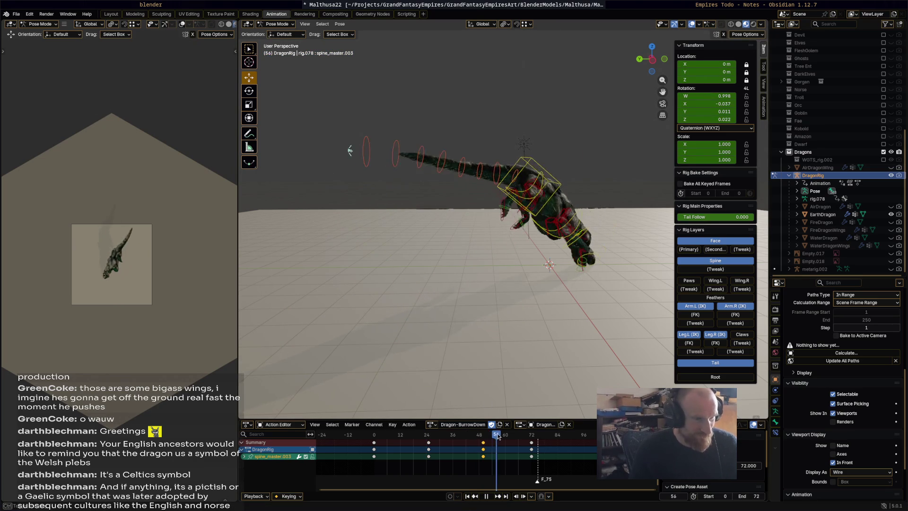
pyautogui.press('space')
# - Rotate spine_master.003 and keyframe the pose at frame 57
pyautogui.press('r')
pyautogui.click(528, 316)
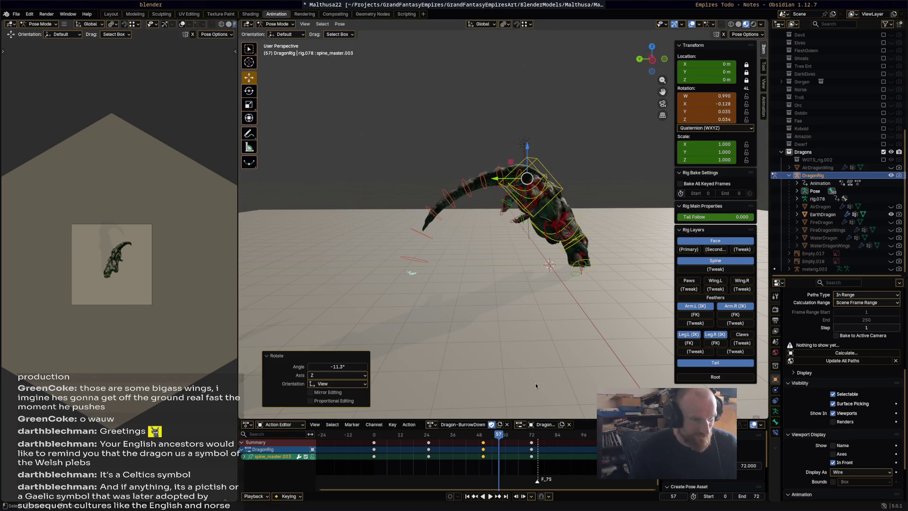
pyautogui.press('i')
pyautogui.press('space')
pyautogui.press('Escape')
# - Rotate spine_master.003 12.5°, keyframe it at frame 64, and review the animation
pyautogui.press('r')
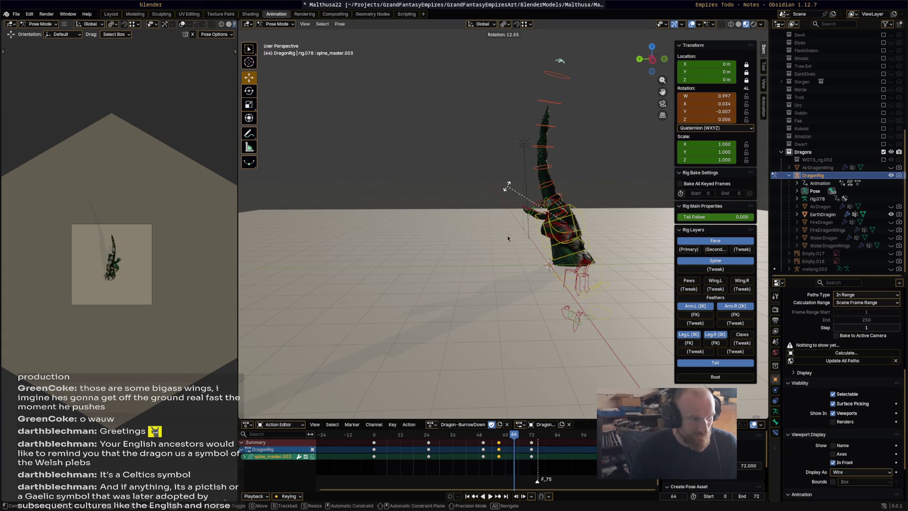
pyautogui.click(508, 231)
pyautogui.press('i')
pyautogui.press('space')
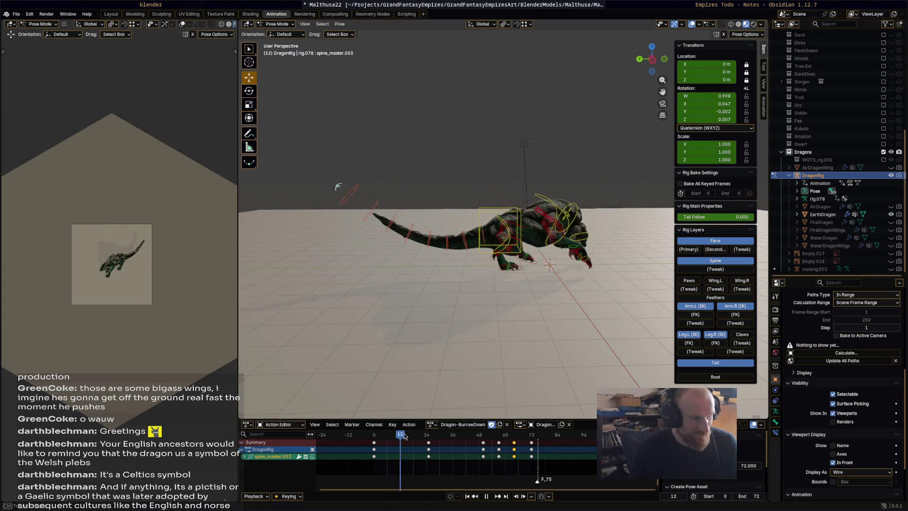
pyautogui.moveTo(437, 434); pyautogui.dragTo(450, 438)
pyautogui.moveTo(455, 310)
pyautogui.mouseDown(button='middle')
pyautogui.moveTo(492, 269)
pyautogui.moveTo(503, 288)
pyautogui.moveTo(496, 303)
pyautogui.mouseUp(button='middle')
pyautogui.press('space')
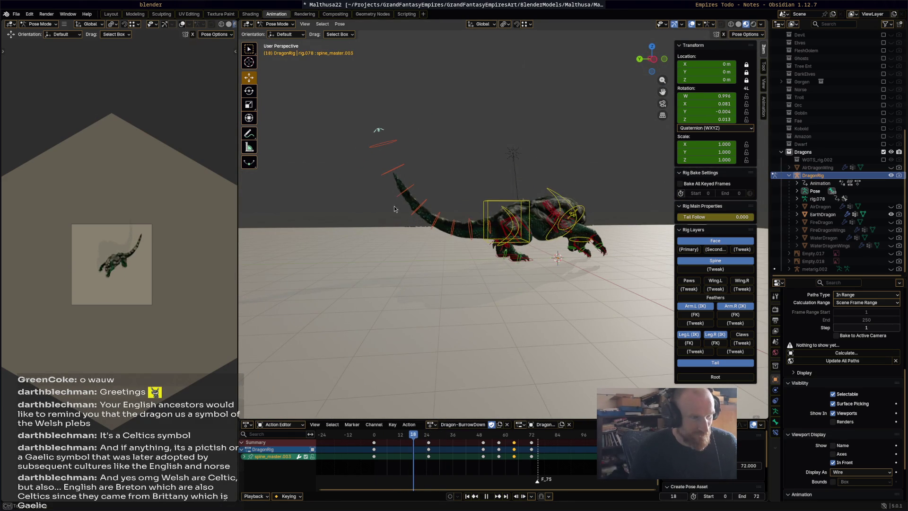
# - Raise the tail by rotating spine.014 and spine.013 (-46.4°), and key the pose at frame 18
pyautogui.click(401, 165)
pyautogui.press('r')
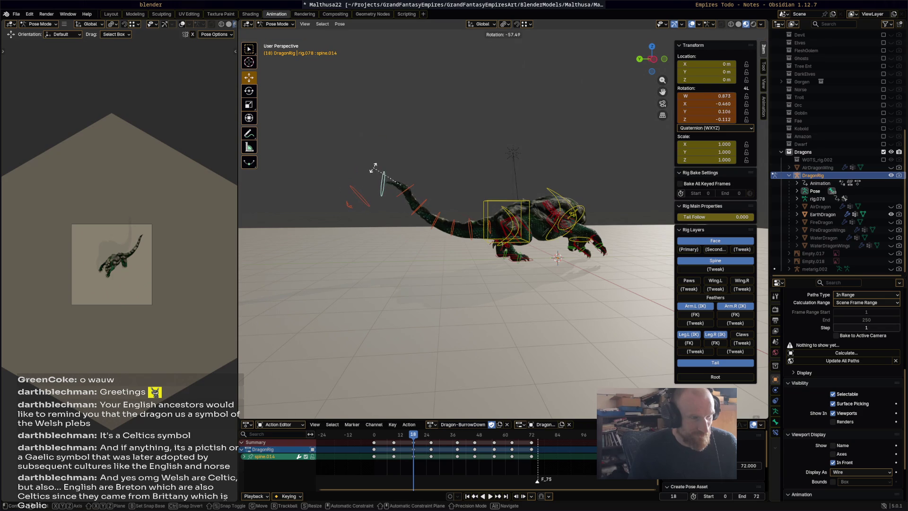
pyautogui.click(408, 191)
pyautogui.click(406, 190)
pyautogui.press('r')
pyautogui.click(395, 192)
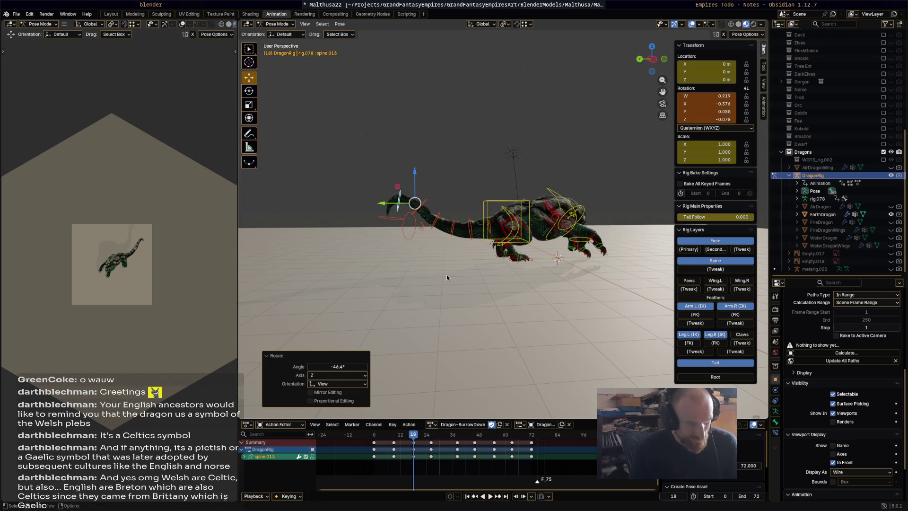
pyautogui.press('i')
# - Delete the tail keyframes from frame 24 to 66 and play the action back to check the tail
pyautogui.moveTo(421, 471); pyautogui.dragTo(519, 441)
pyautogui.press('x')
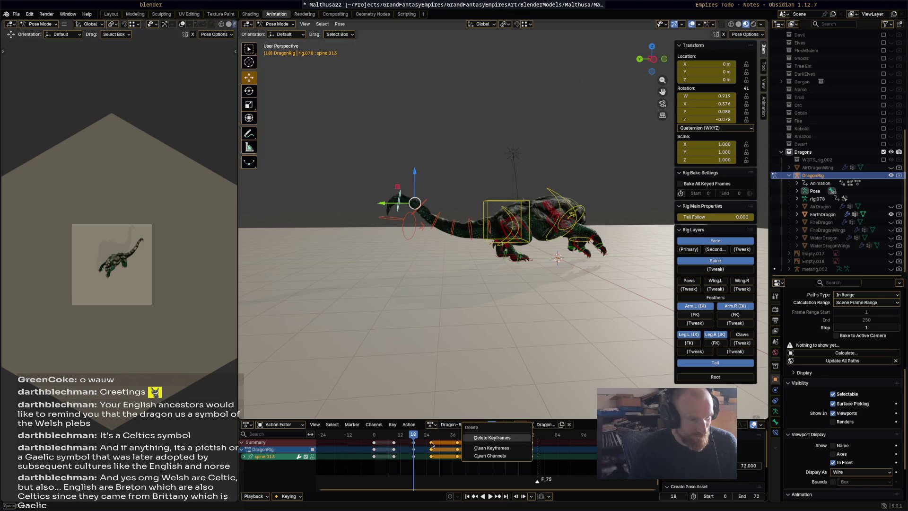
pyautogui.click(469, 443)
pyautogui.press('x')
pyautogui.click(401, 438)
pyautogui.hotkey('shift', 'Left')
pyautogui.press('space')
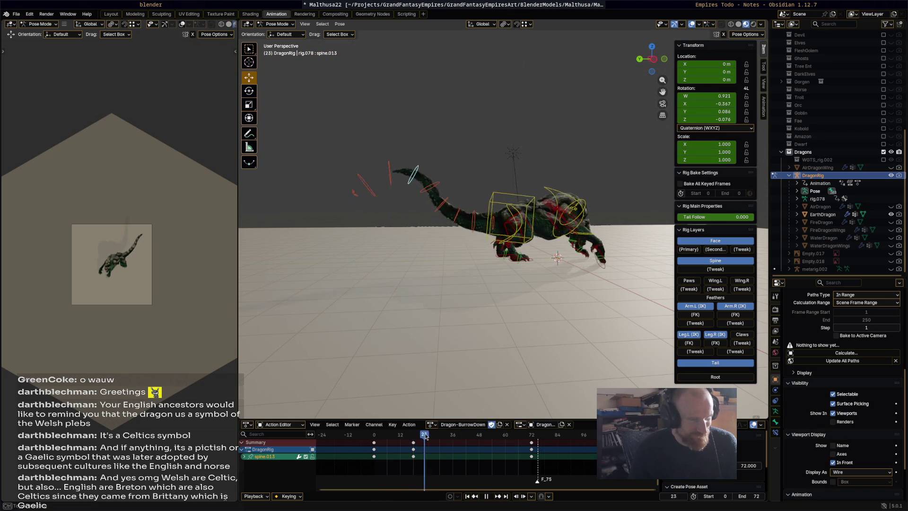
pyautogui.moveTo(453, 435)
pyautogui.mouseDown()
pyautogui.moveTo(514, 432)
pyautogui.moveTo(367, 434)
pyautogui.moveTo(508, 439)
pyautogui.mouseUp()
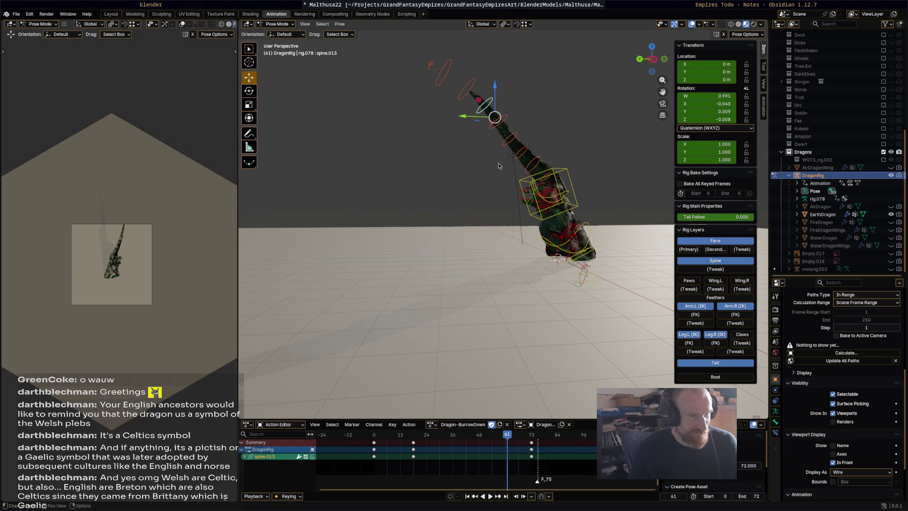
# - Rotate the main spine bone by 15.5°
pyautogui.moveTo(497, 166); pyautogui.dragTo(525, 171, button='middle')
pyautogui.click(491, 144)
pyautogui.moveTo(492, 145); pyautogui.dragTo(515, 126, button='middle')
pyautogui.press('r')
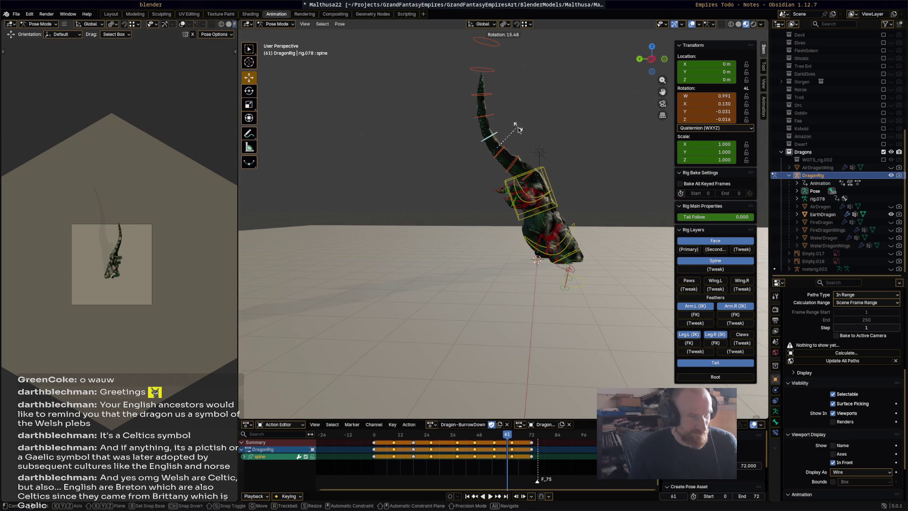
pyautogui.click(518, 128)
# - Delete the spine bone's middle keyframes, then play back and scrub to frame 35 to review
pyautogui.moveTo(519, 476); pyautogui.dragTo(388, 440)
pyautogui.press('x')
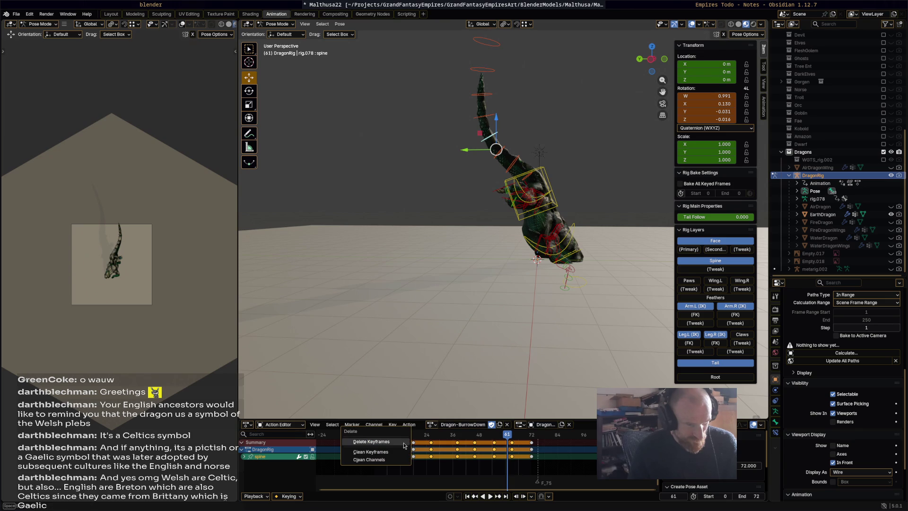
pyautogui.press('Return')
pyautogui.press('space')
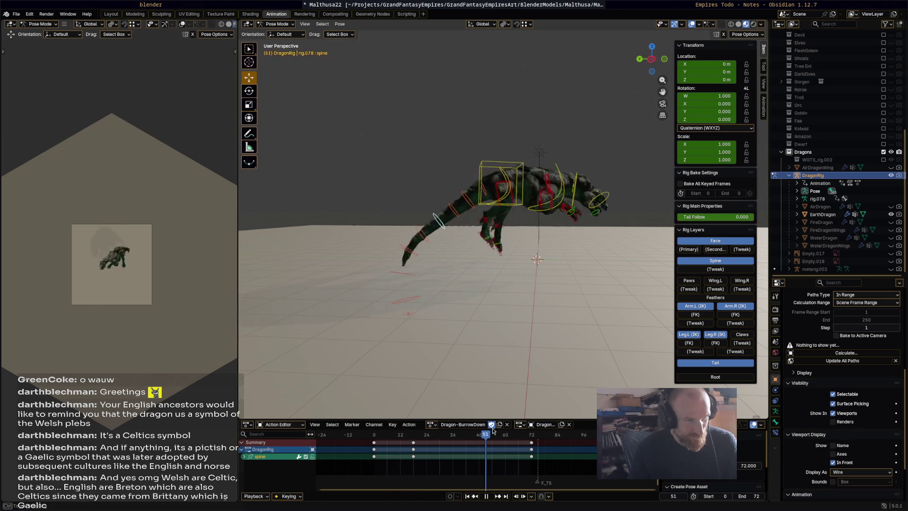
pyautogui.moveTo(511, 425); pyautogui.dragTo(451, 423)
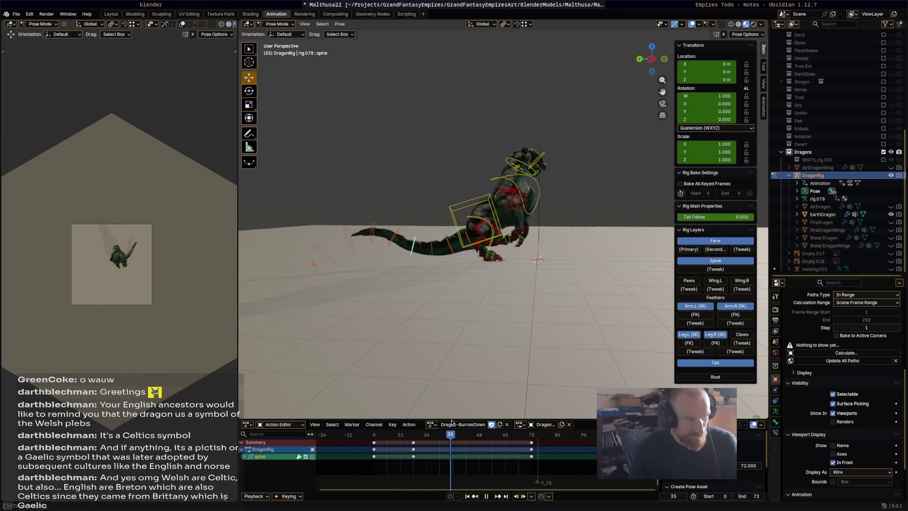
# - Delete spine.003's inner keyframes, then rotate it and key the new pose at frame 18
pyautogui.moveTo(486, 316); pyautogui.dragTo(557, 359, button='middle')
pyautogui.press('space')
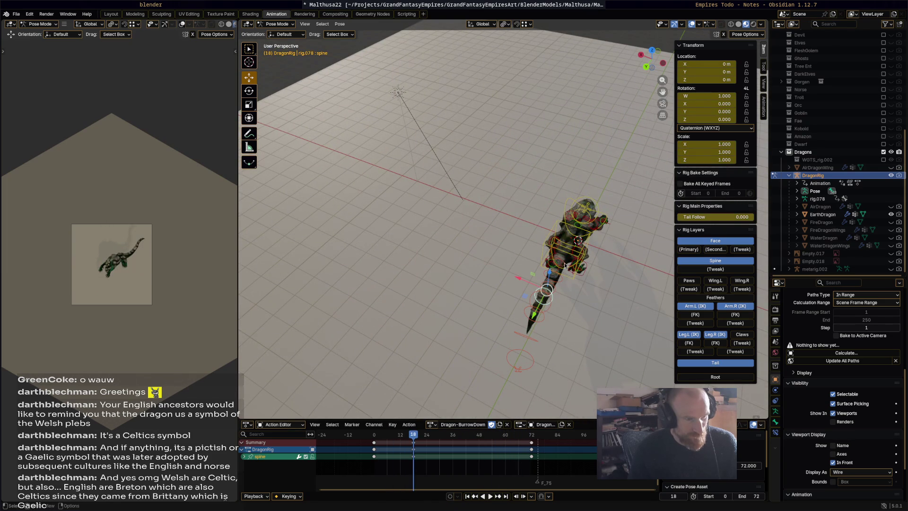
pyautogui.click(565, 266)
pyautogui.moveTo(571, 272); pyautogui.dragTo(509, 412, button='middle')
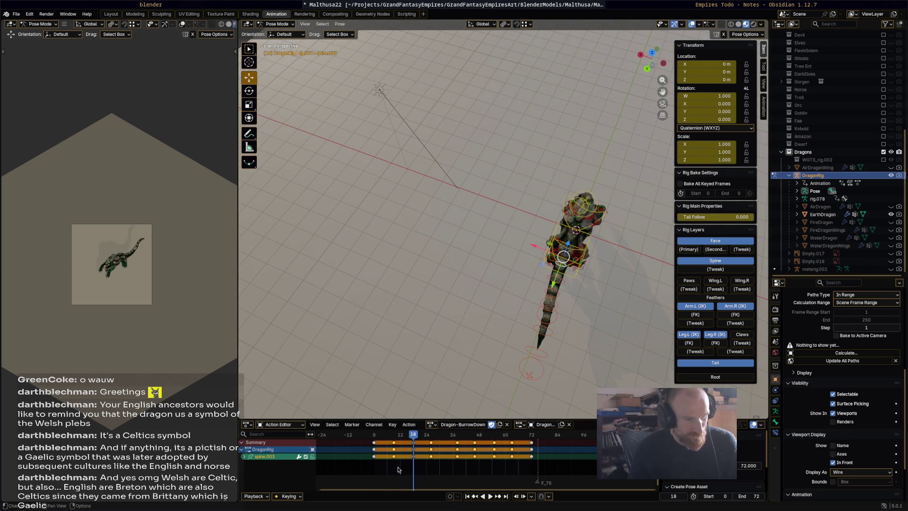
pyautogui.moveTo(390, 467); pyautogui.dragTo(514, 437)
pyautogui.press('Delete')
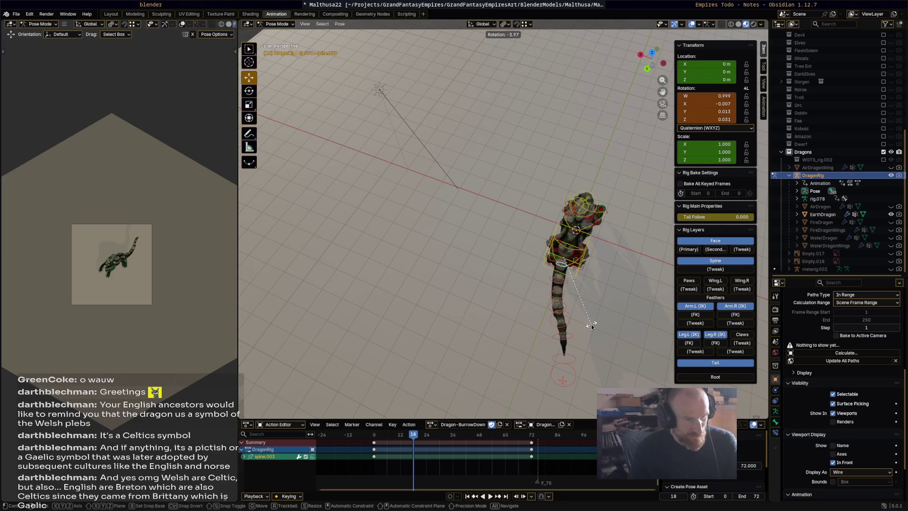
pyautogui.click(591, 325)
pyautogui.press('i')
# - Rotate spine.003 by 10.8° and key it at frame 57
pyautogui.click(477, 438)
pyautogui.press('space')
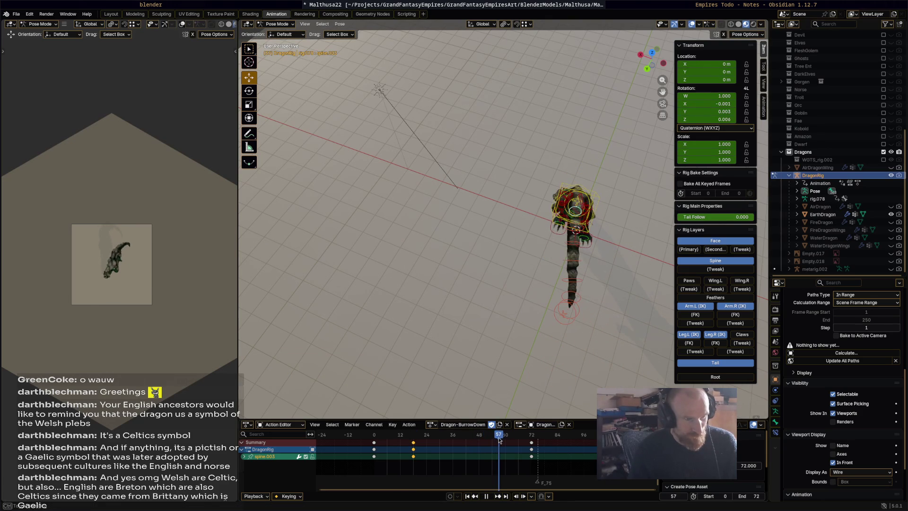
pyautogui.press('space')
pyautogui.moveTo(578, 308)
pyautogui.mouseDown(button='middle')
pyautogui.moveTo(566, 322)
pyautogui.moveTo(500, 279)
pyautogui.moveTo(490, 262)
pyautogui.mouseUp(button='middle')
pyautogui.press('r')
pyautogui.click(544, 308)
pyautogui.press('i')
# - Swing the tail bone spine.013 and key its pose at frame 34
pyautogui.press('space')
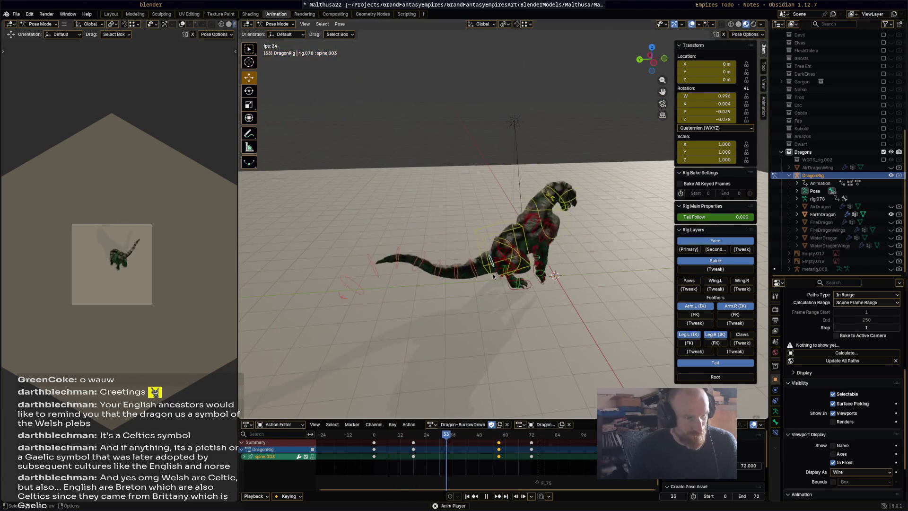
pyautogui.press('space')
pyautogui.moveTo(457, 434)
pyautogui.mouseDown()
pyautogui.moveTo(433, 434)
pyautogui.moveTo(449, 435)
pyautogui.mouseUp()
pyautogui.press('space')
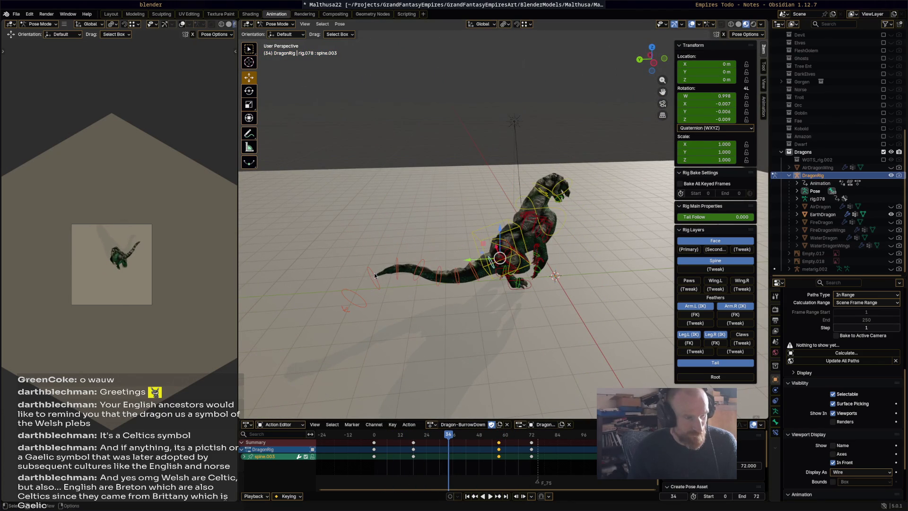
pyautogui.click(396, 269)
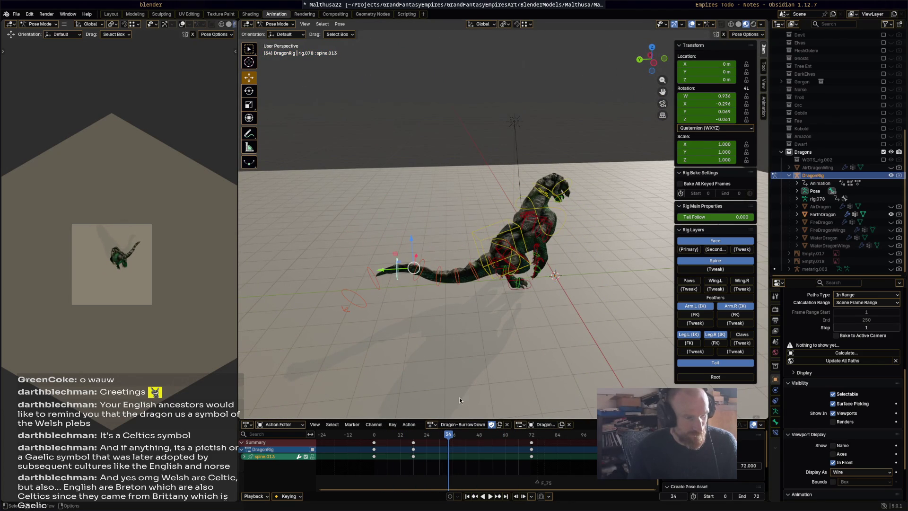
pyautogui.press('r')
pyautogui.click(415, 311)
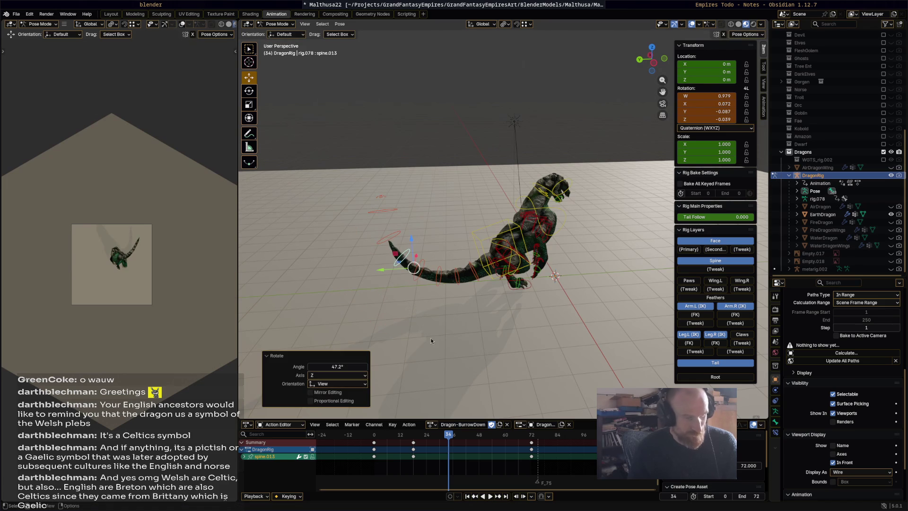
pyautogui.press('i')
# - Rotate the tail bone again and key its pose at frame 59
pyautogui.press('space')
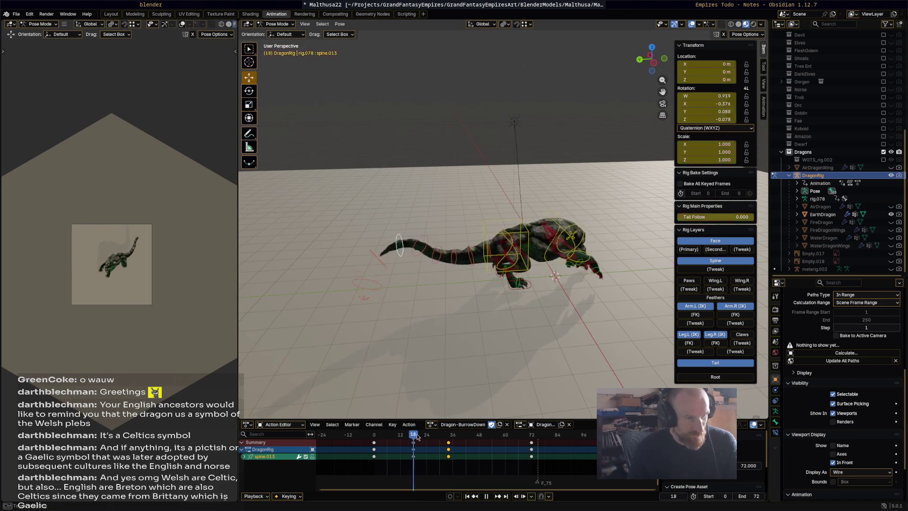
pyautogui.moveTo(495, 442)
pyautogui.mouseDown()
pyautogui.moveTo(518, 443)
pyautogui.moveTo(503, 440)
pyautogui.mouseUp()
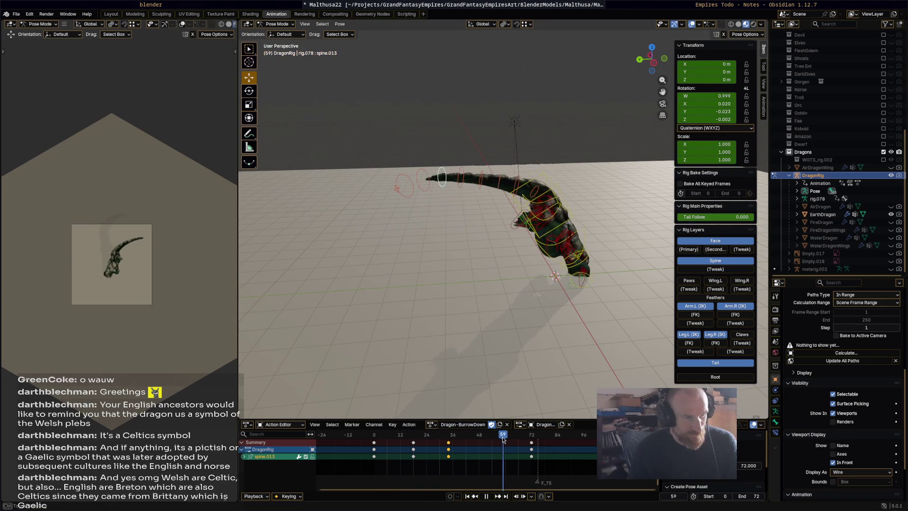
pyautogui.press('r')
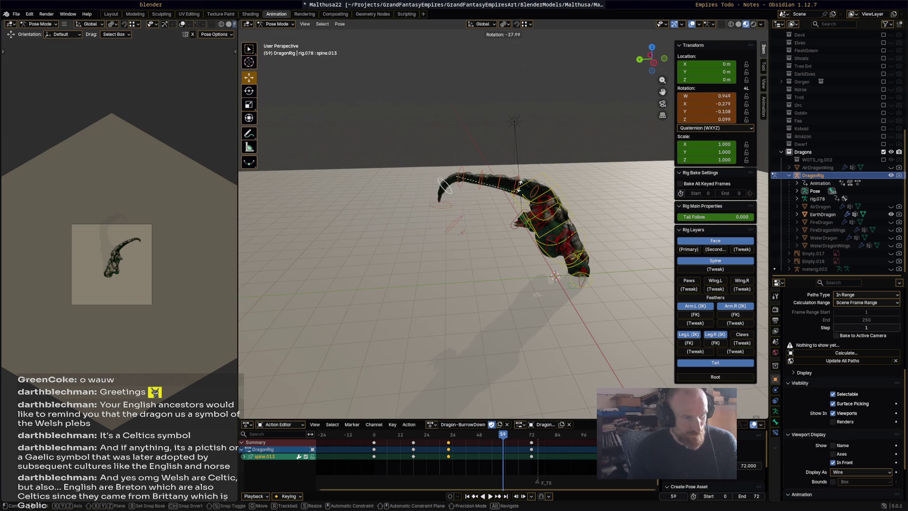
pyautogui.click(530, 233)
pyautogui.press('i')
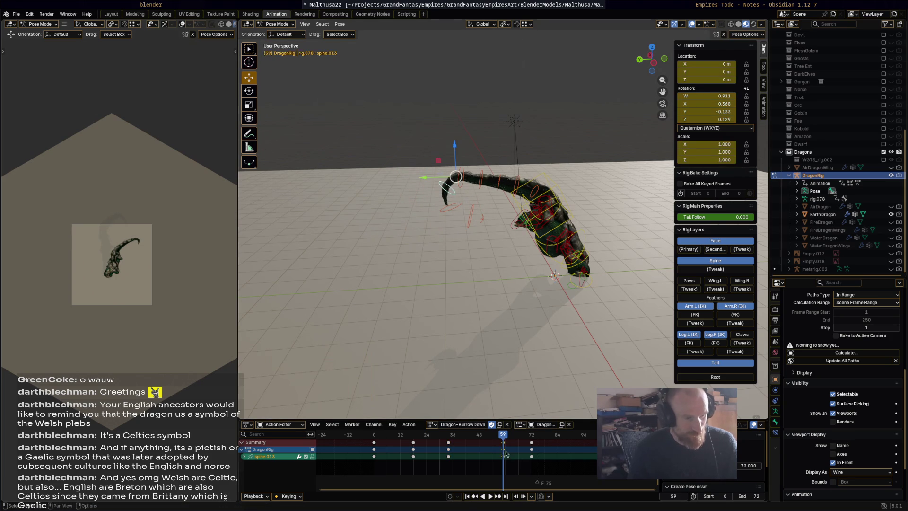
# - Play back the action and save the file as Malthusa22.blend
pyautogui.press('space')
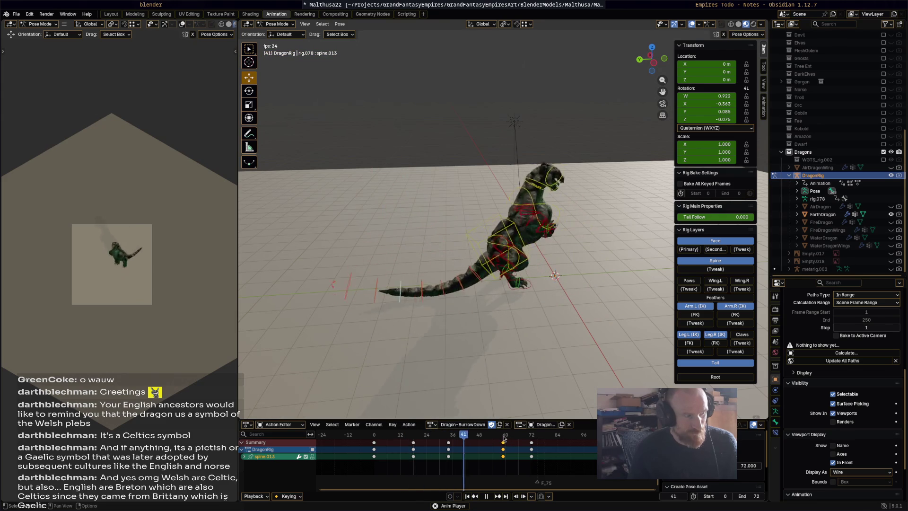
pyautogui.press('space')
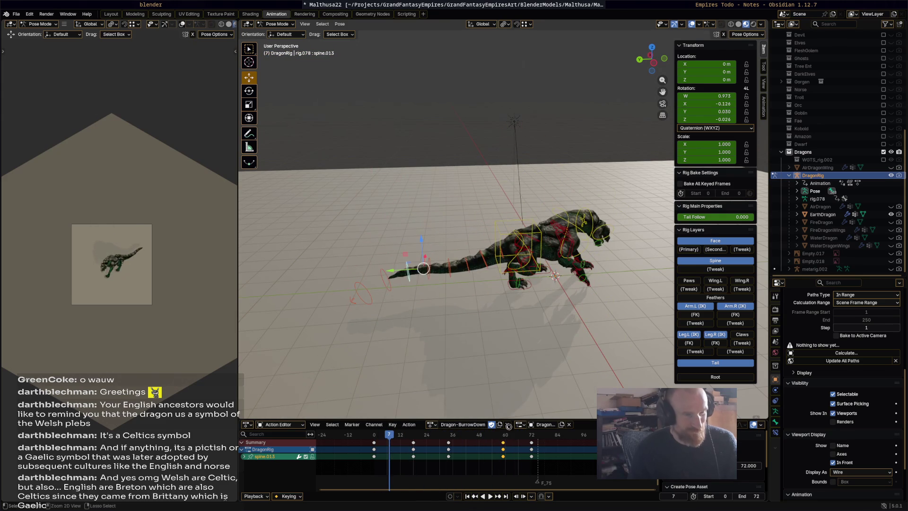
pyautogui.hotkey('ctrl', 's')
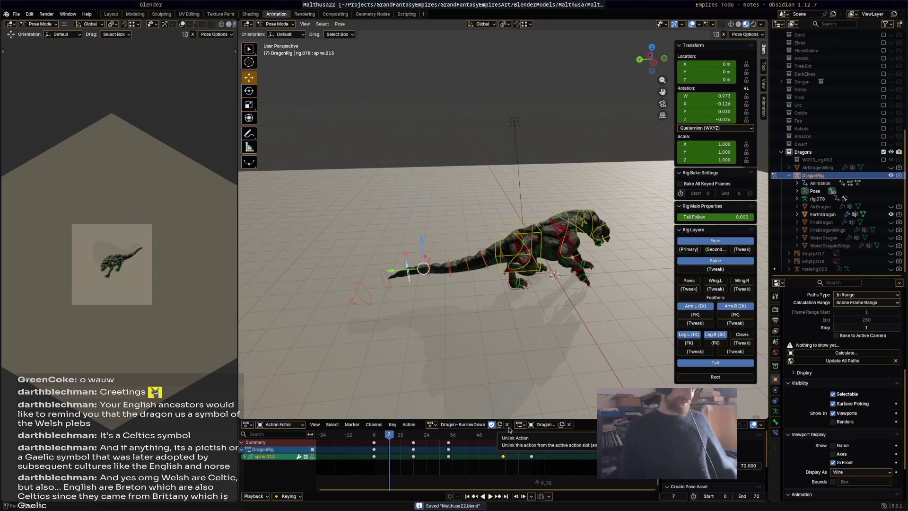
pyautogui.scroll(3, 612, 324)
pyautogui.scroll(-3, 611, 324)
pyautogui.moveTo(603, 328)
pyautogui.mouseDown(button='middle')
pyautogui.moveTo(594, 347)
pyautogui.moveTo(586, 307)
pyautogui.mouseUp(button='middle')
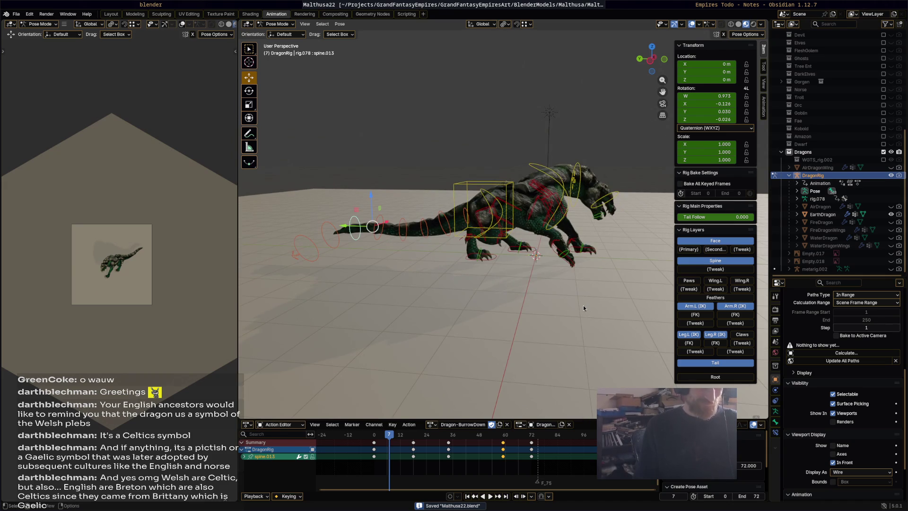
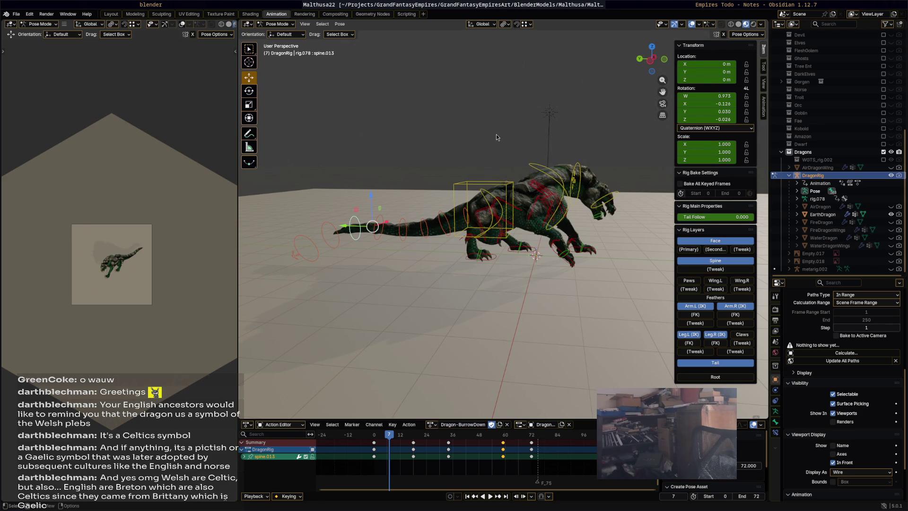
# - Lift and tilt the dragon's torso at frame 17 of Dragon-BurrowUp
pyautogui.hotkey('ctrl', 'z')
pyautogui.press('g')
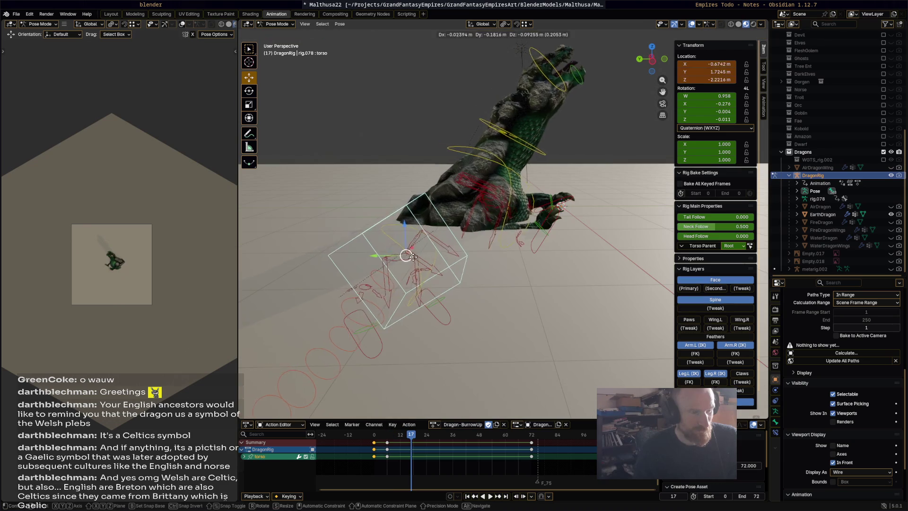
pyautogui.press('r')
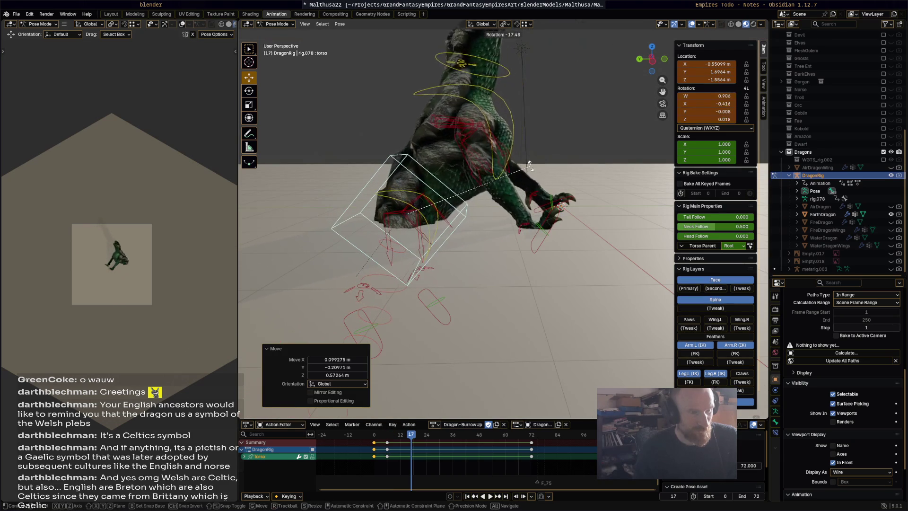
pyautogui.click(405, 203)
pyautogui.press('g')
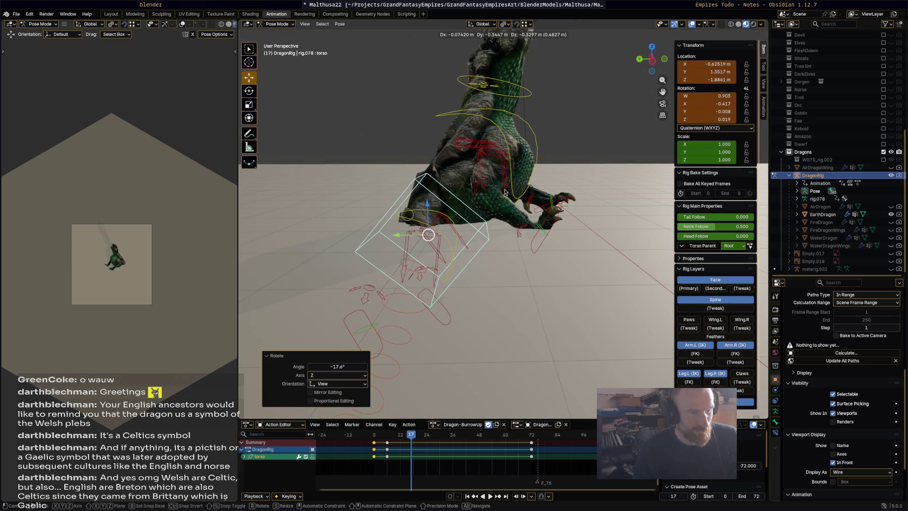
pyautogui.press('Escape')
pyautogui.press('r')
pyautogui.click(553, 232)
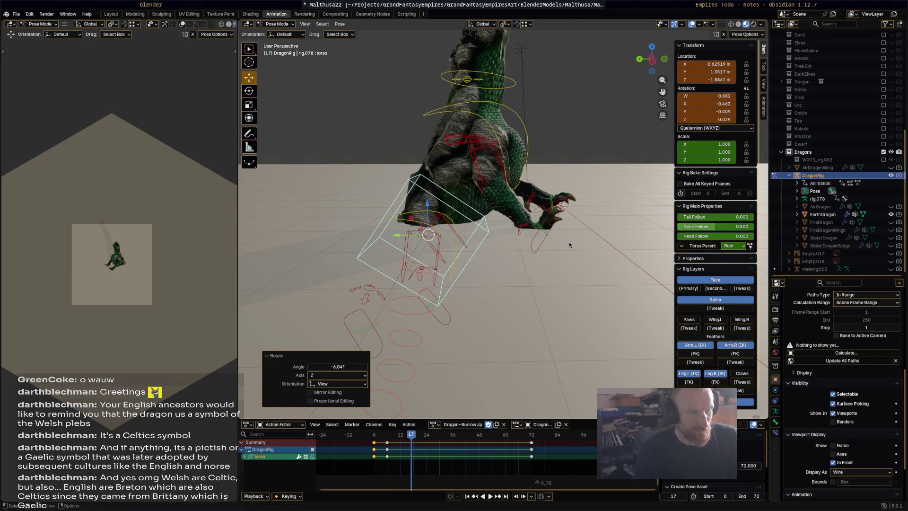
# - Rotate the right and left front foot controls for the rearing pose
pyautogui.click(553, 221)
pyautogui.press('r')
pyautogui.click(570, 200)
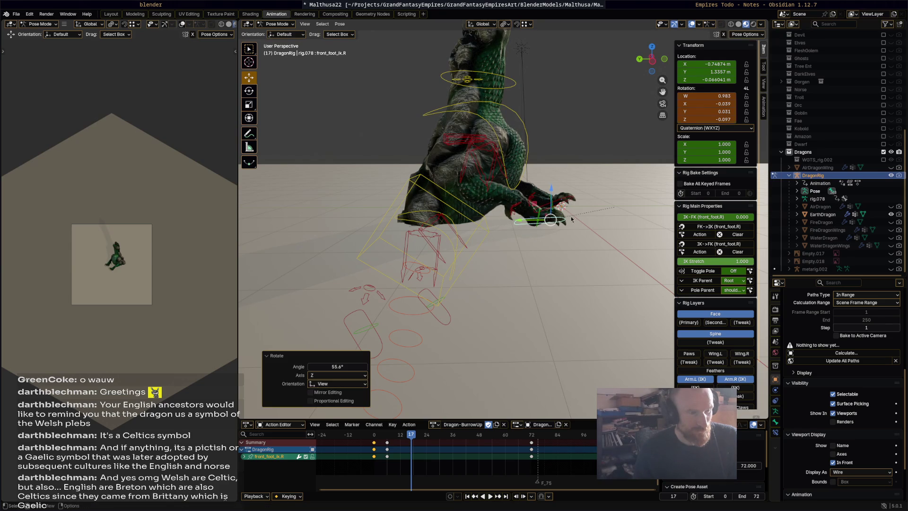
pyautogui.click(564, 217)
pyautogui.press('r')
pyautogui.click(560, 210)
# - Rotate the neck by -25.3° and the head by -33.1°
pyautogui.moveTo(560, 209); pyautogui.dragTo(519, 153, button='middle')
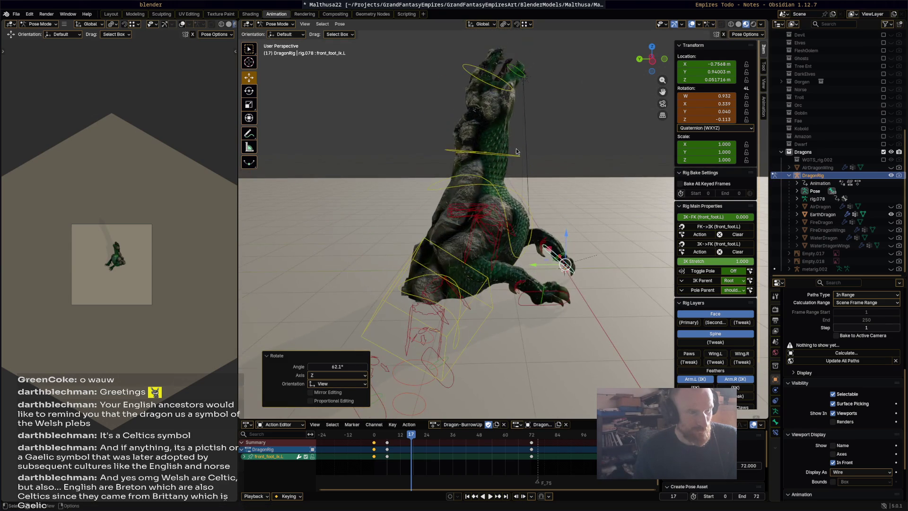
pyautogui.click(518, 158)
pyautogui.press('r')
pyautogui.click(480, 89)
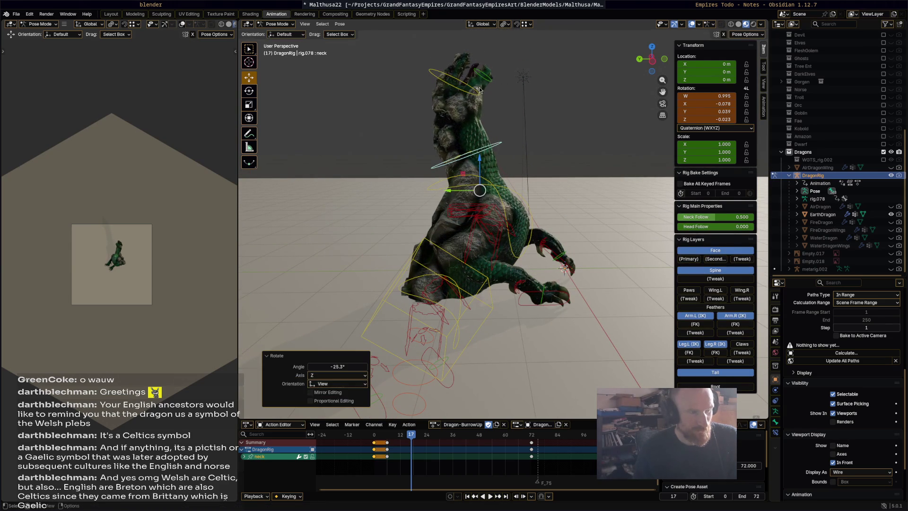
pyautogui.click(472, 83)
pyautogui.press('r')
pyautogui.click(488, 98)
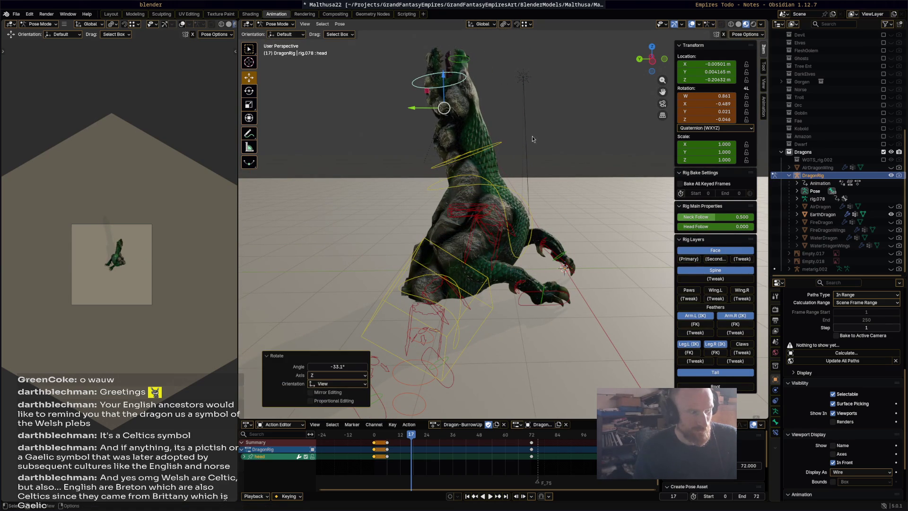
# - Keyframe all bones at frame 17 and play the action from the start
pyautogui.press('a')
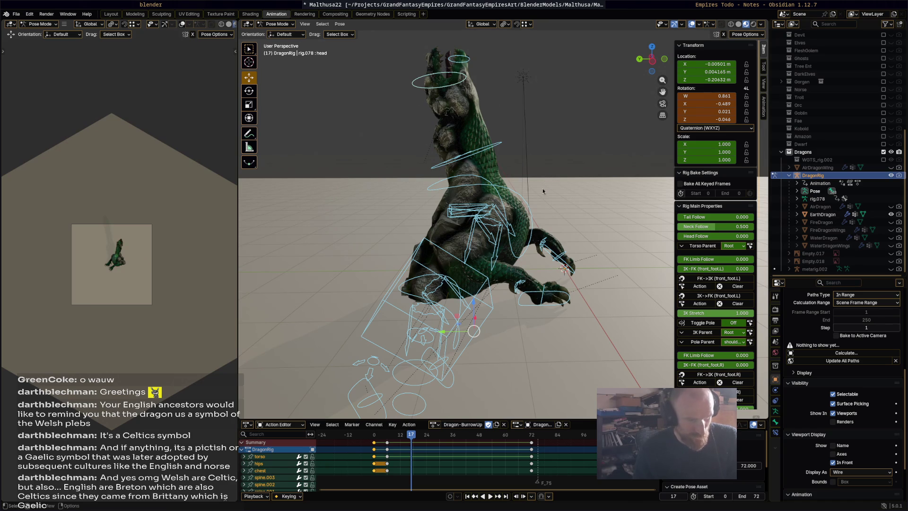
pyautogui.press('i')
pyautogui.hotkey('shift', 'Left')
pyautogui.press('space')
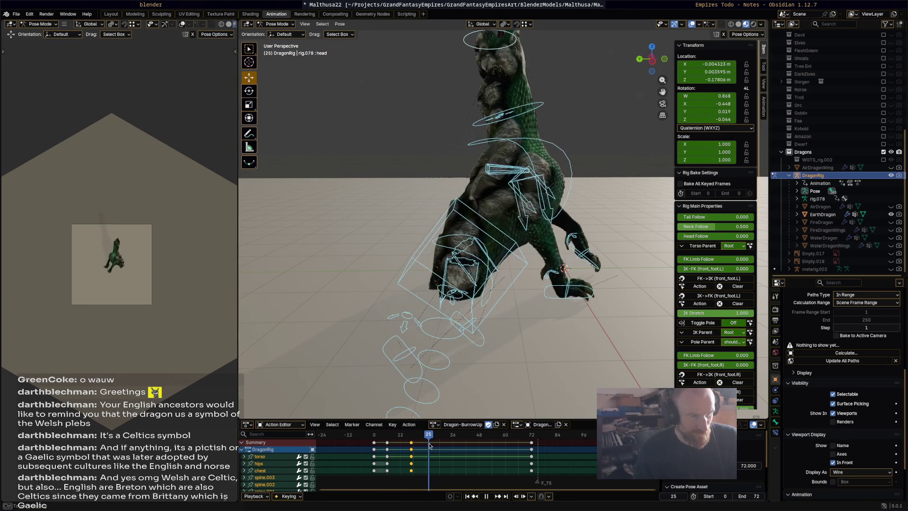
pyautogui.press('space')
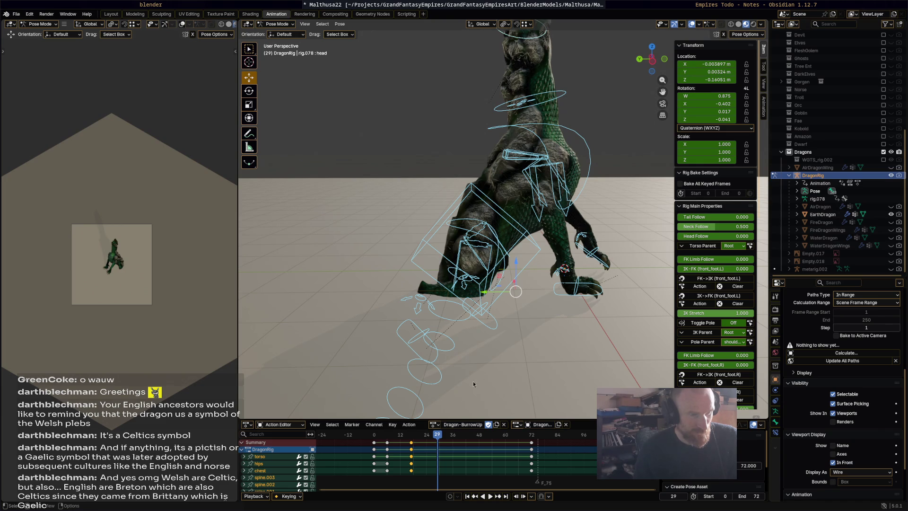
# - Paste the copied front-foot keyframes and play back to frame 33
pyautogui.moveTo(438, 435)
pyautogui.mouseDown()
pyautogui.moveTo(397, 442)
pyautogui.moveTo(409, 443)
pyautogui.mouseUp()
pyautogui.hotkey('ctrl', 'v')
pyautogui.press('space')
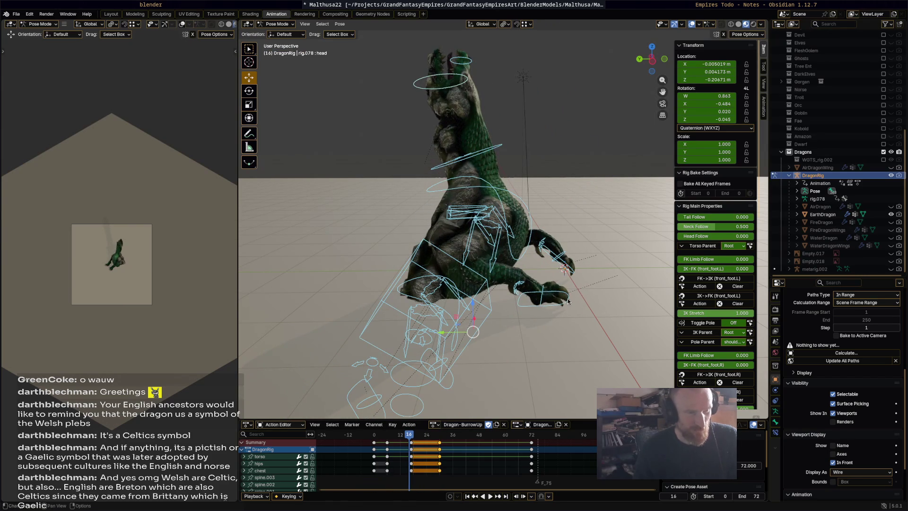
pyautogui.keyDown('alt'); pyautogui.scroll(-10, 563, 305); pyautogui.keyUp('alt')
pyautogui.keyDown('alt'); pyautogui.scroll(9, 560, 307); pyautogui.keyUp('alt')
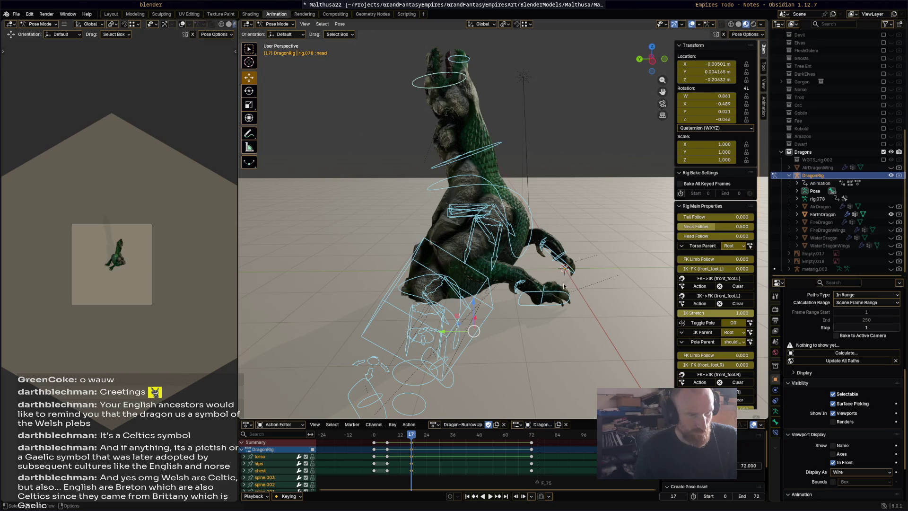
pyautogui.click(563, 293)
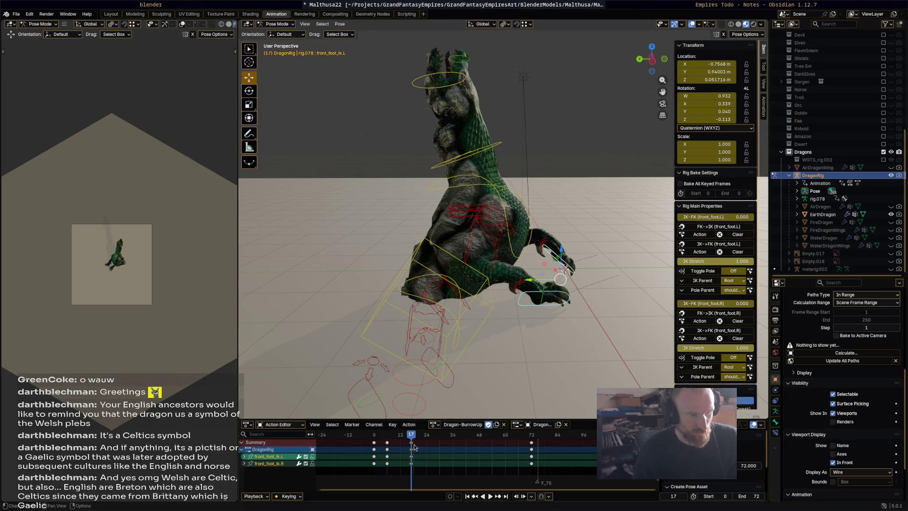
pyautogui.click(434, 444)
pyautogui.hotkey('ctrl', 'v')
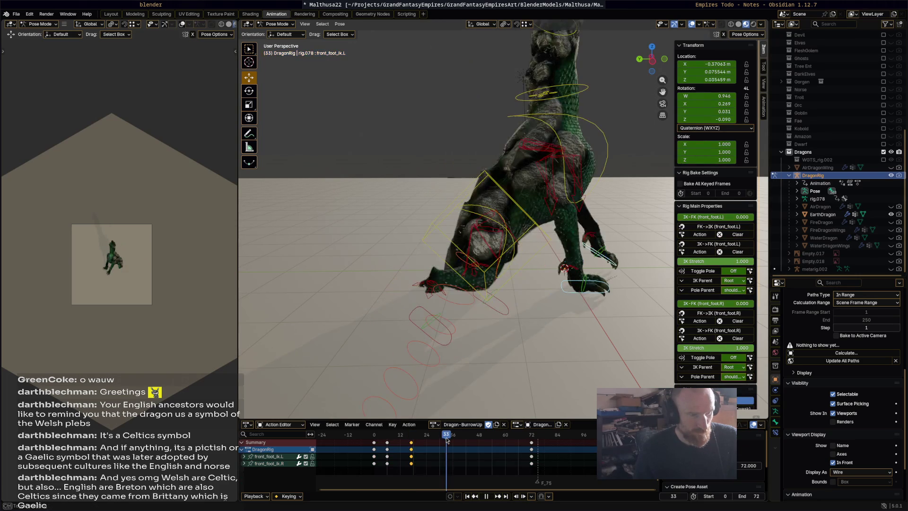
pyautogui.press('space')
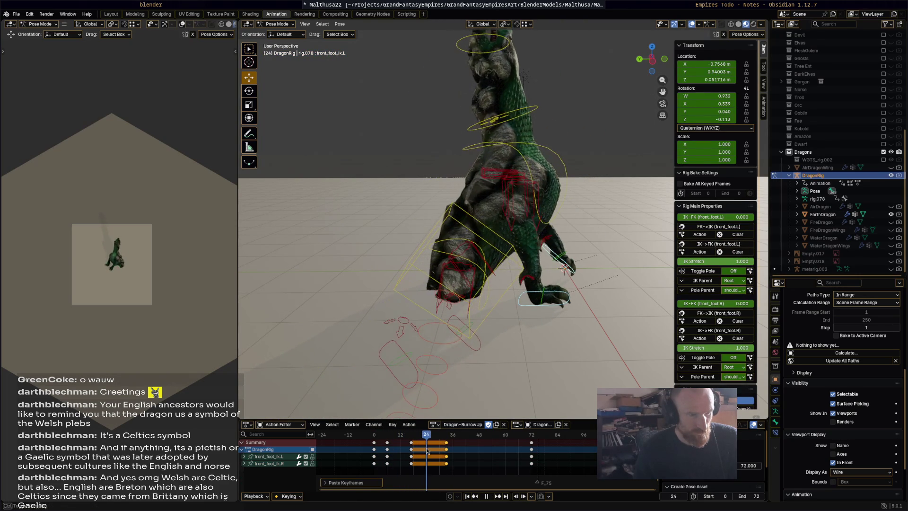
pyautogui.press('space')
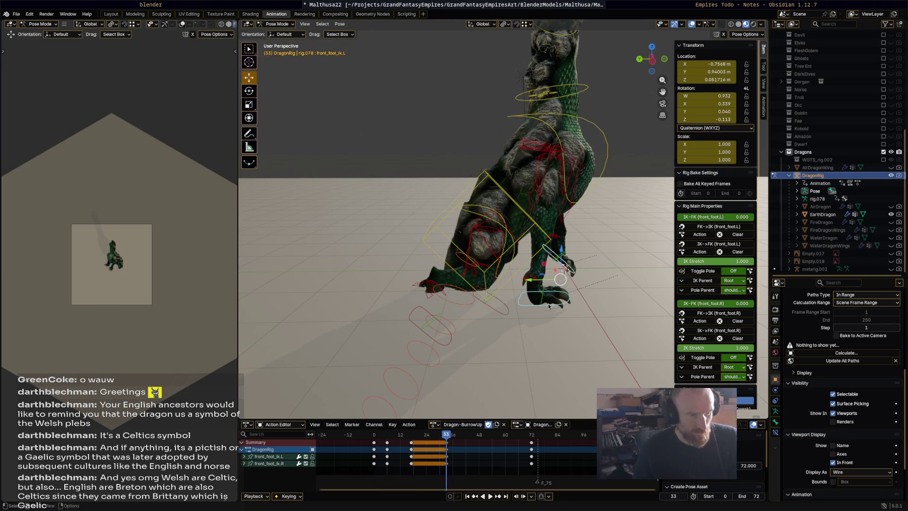
# - Move and rotate the left front foot -32.7° at frame 33, then keyframe the feet
pyautogui.click(546, 297)
pyautogui.press('r')
pyautogui.click(574, 277)
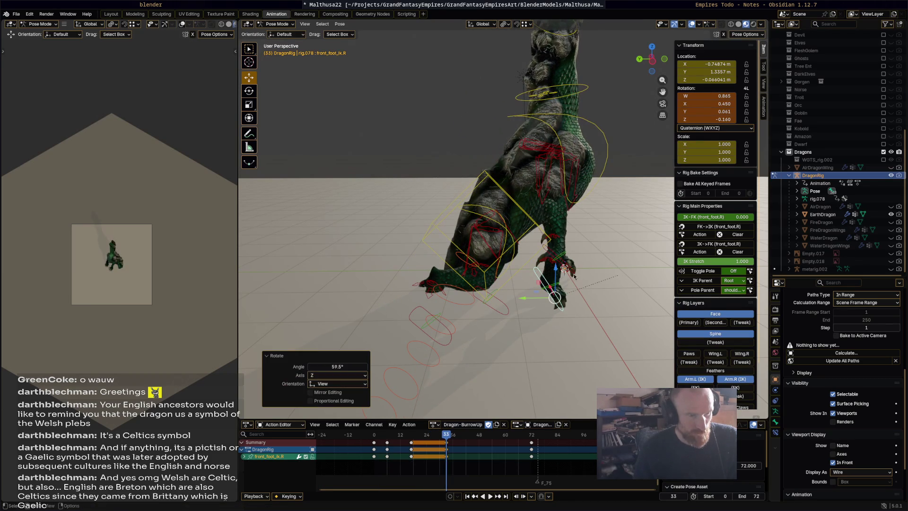
pyautogui.hotkey('ctrl', 'z')
pyautogui.hotkey('ctrl', 'z')
pyautogui.hotkey('ctrl', 'z')
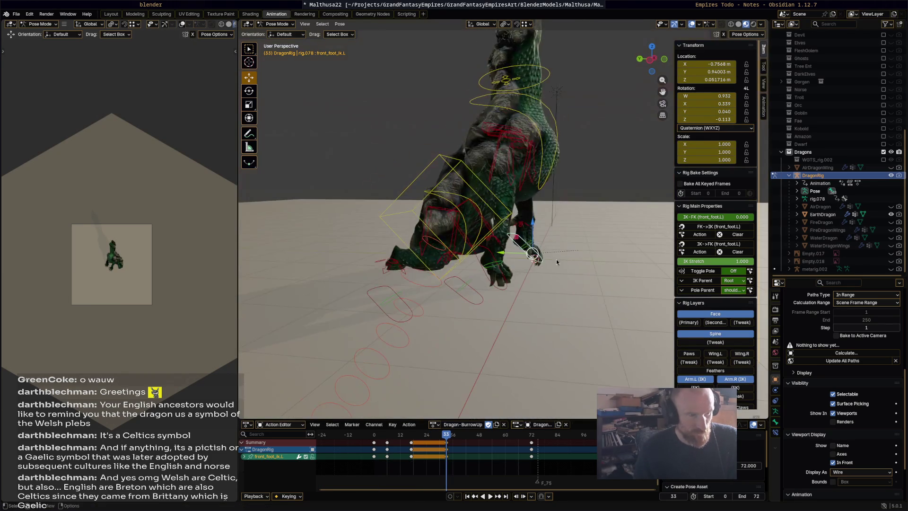
pyautogui.press('g')
pyautogui.click(567, 253)
pyautogui.press('r')
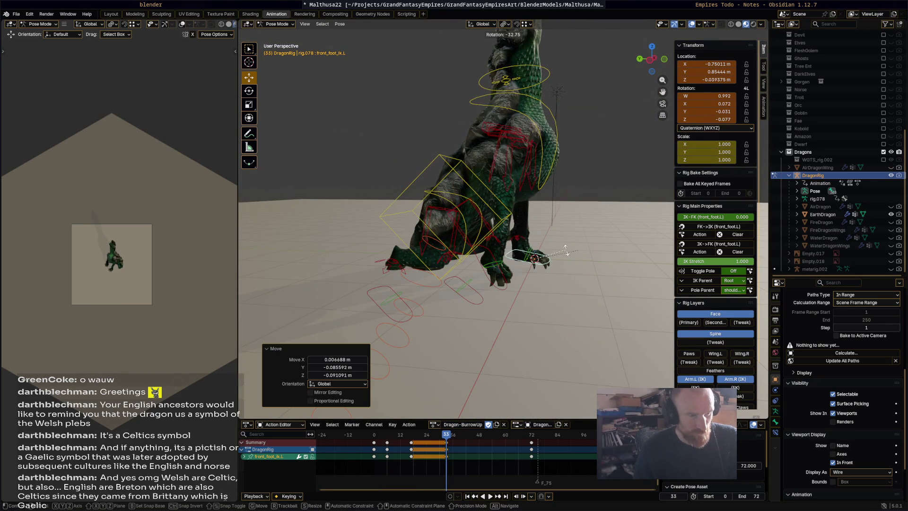
pyautogui.click(566, 265)
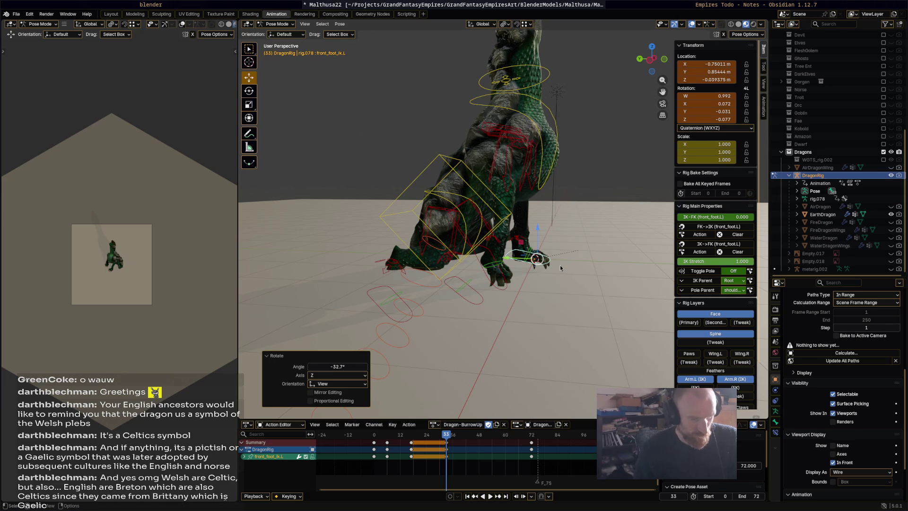
pyautogui.click(502, 289)
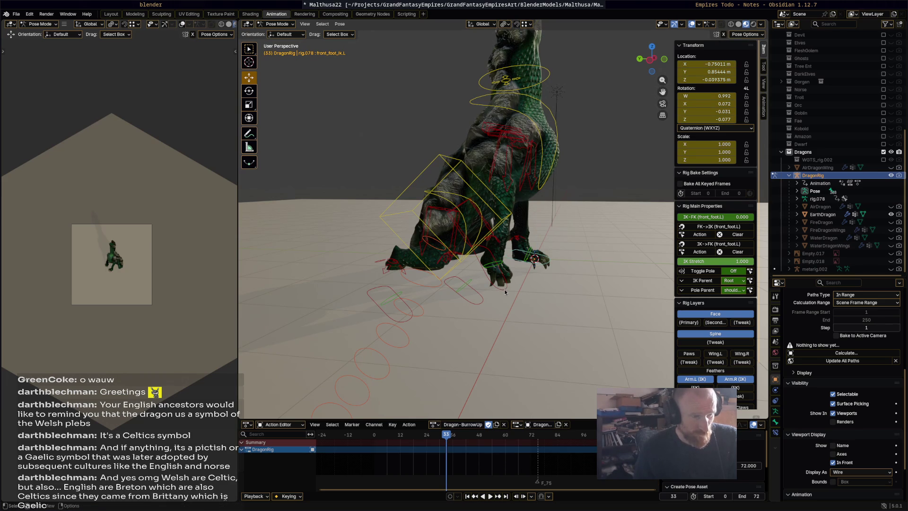
pyautogui.click(504, 292)
pyautogui.press('i')
pyautogui.press('space')
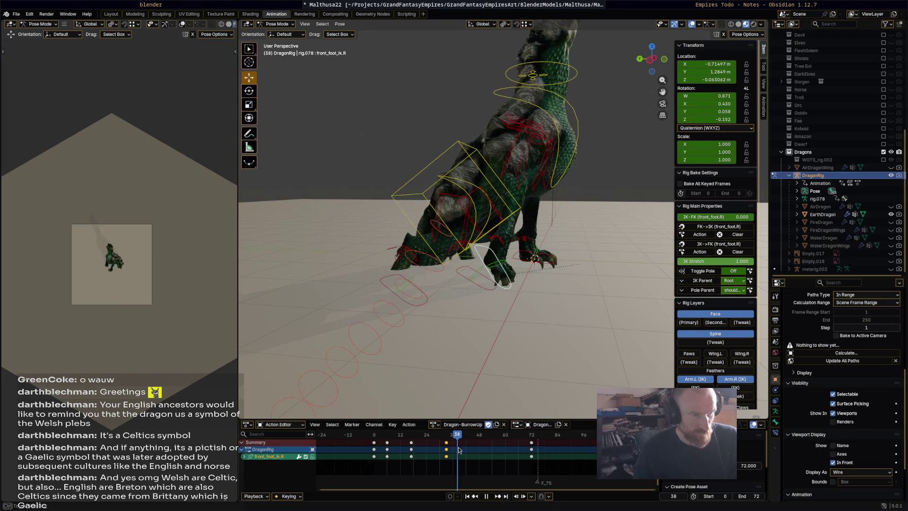
# - Return to frame 33 and rotate the chest to tilt the upper body
pyautogui.press('space')
pyautogui.keyDown('shift'); pyautogui.moveTo(512, 255); pyautogui.dragTo(544, 282, button='middle'); pyautogui.keyUp('shift')
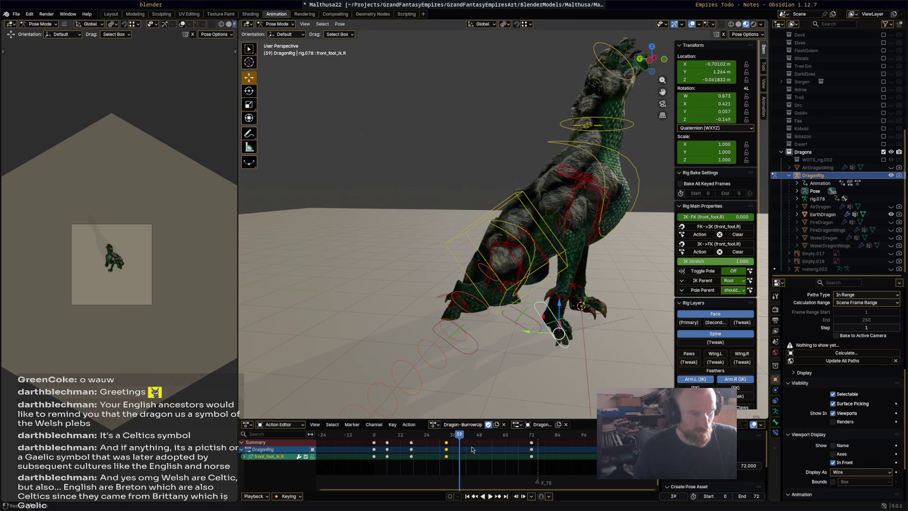
pyautogui.click(448, 440)
pyautogui.press('space')
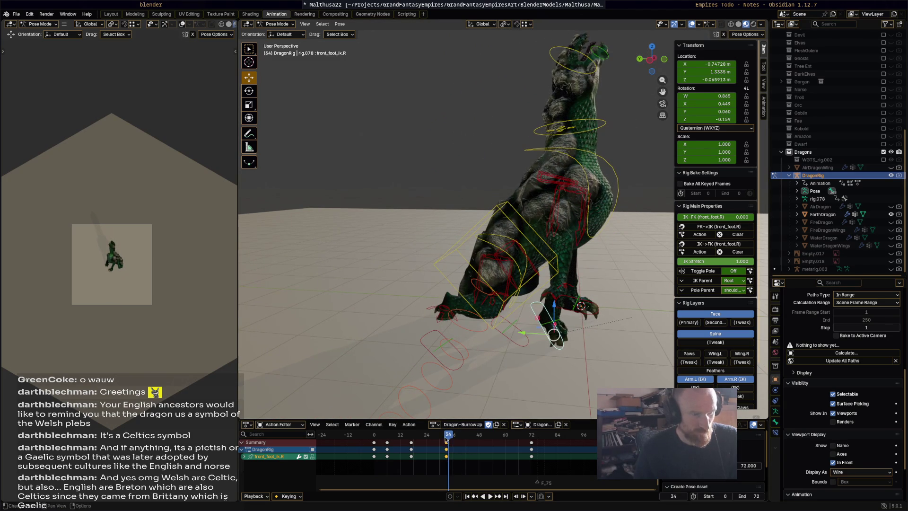
pyautogui.press('Escape')
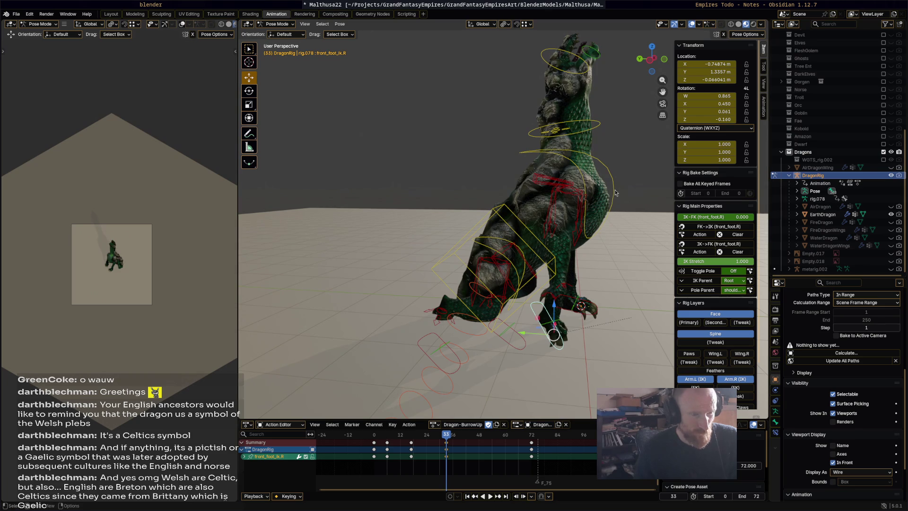
pyautogui.click(615, 193)
pyautogui.press('r')
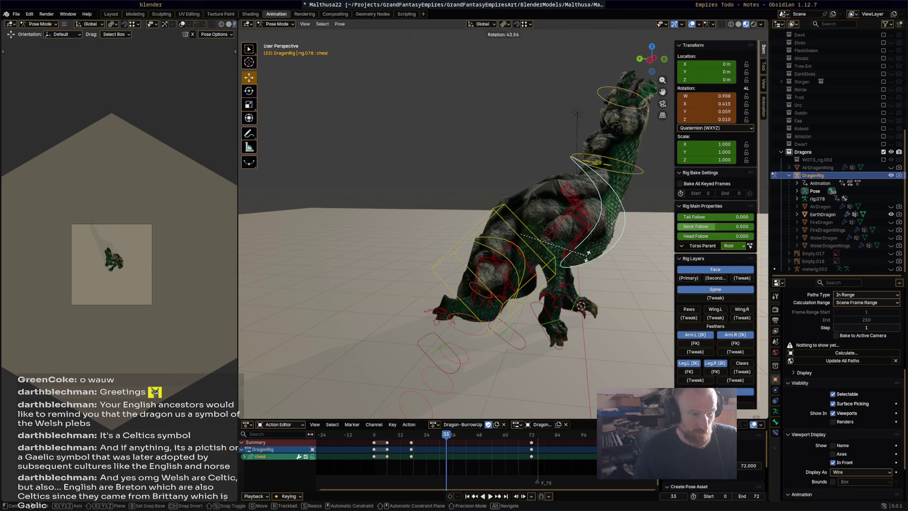
pyautogui.click(588, 255)
# - Rotate the neck 35.7° and tilt the head
pyautogui.click(652, 186)
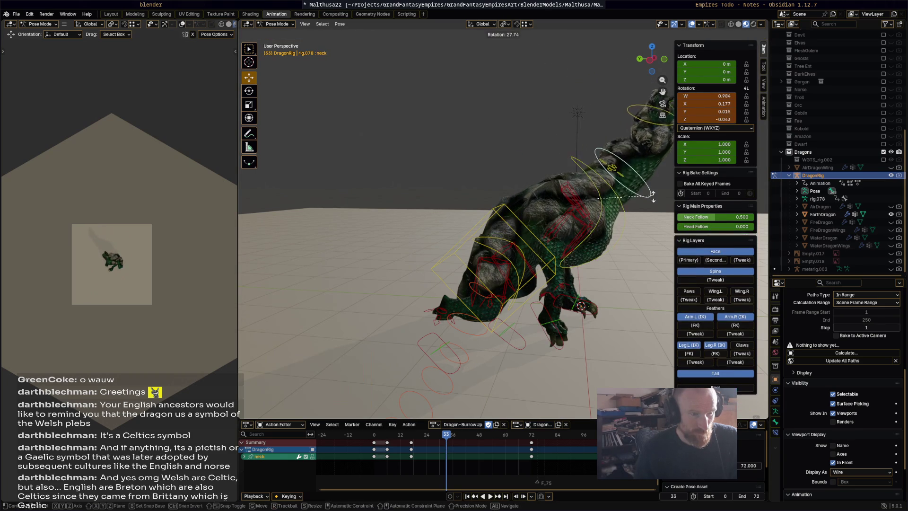
pyautogui.press('r')
pyautogui.click(653, 206)
pyautogui.moveTo(653, 206); pyautogui.dragTo(571, 108, button='middle')
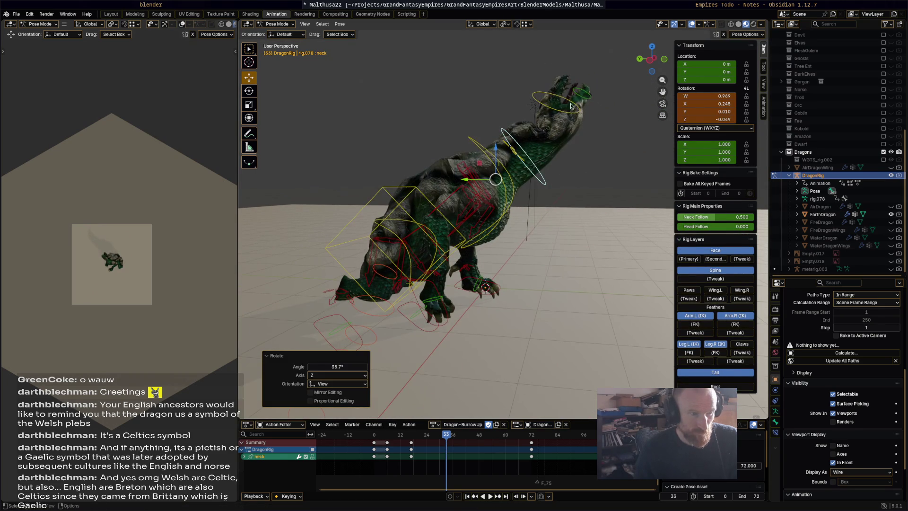
pyautogui.click(577, 110)
pyautogui.press('r')
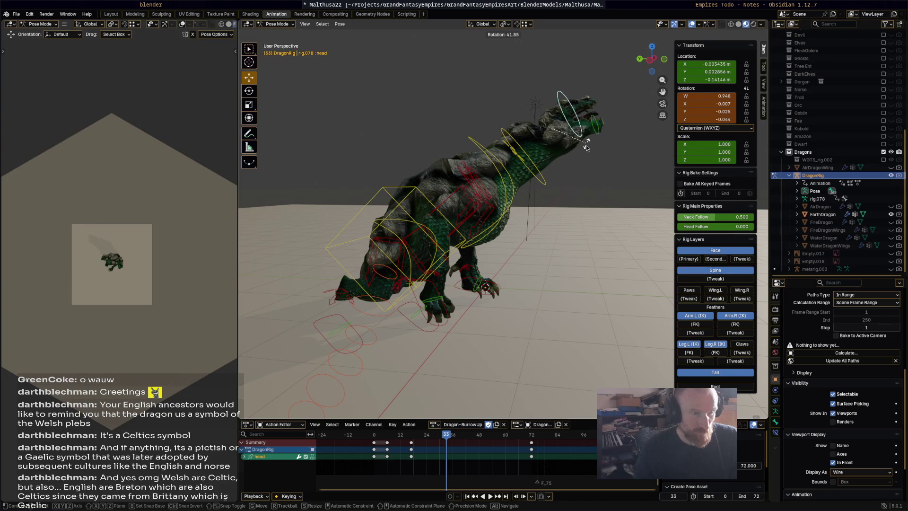
pyautogui.click(586, 148)
# - Open the jaw, then keyframe all bones at frame 33 and play back
pyautogui.click(600, 146)
pyautogui.press('r')
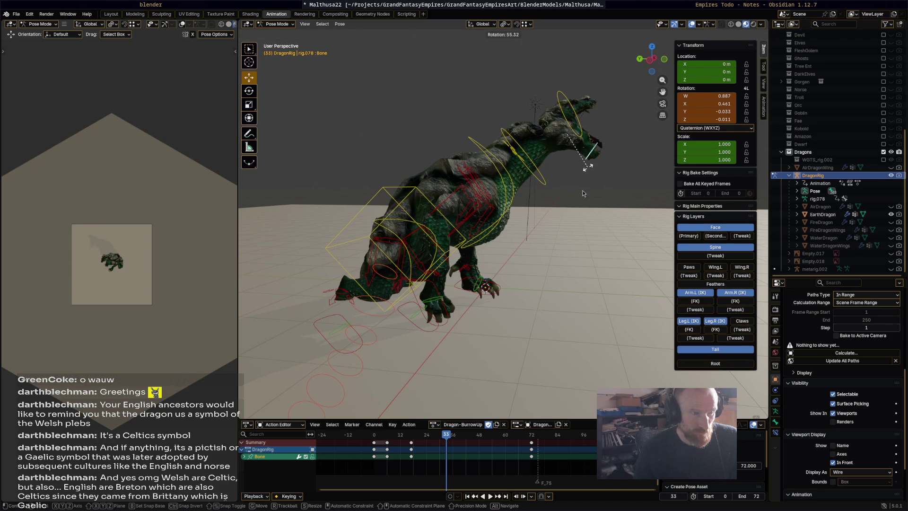
pyautogui.click(583, 189)
pyautogui.press('a')
pyautogui.press('i')
pyautogui.press('space')
pyautogui.press('space')
pyautogui.moveTo(459, 340); pyautogui.dragTo(487, 326, button='middle')
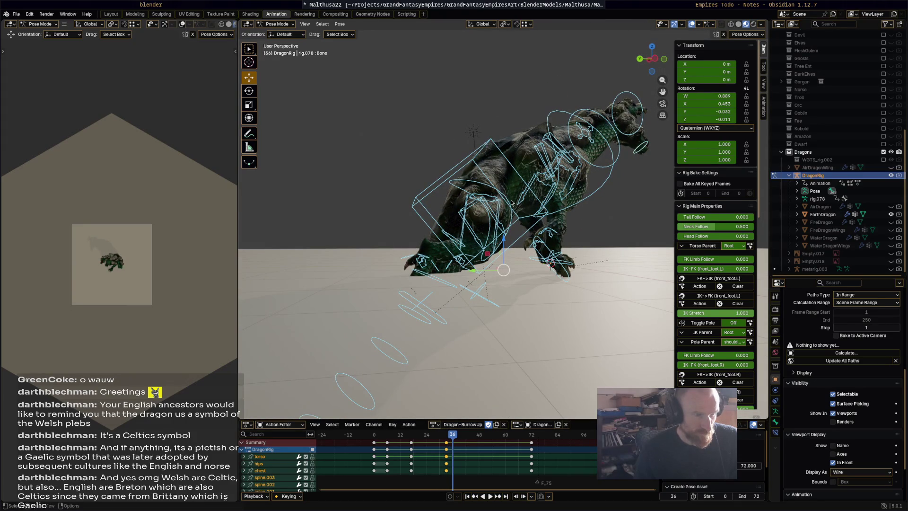
# - Twist the dragon's hips at frame 36
pyautogui.click(510, 202)
pyautogui.press('r')
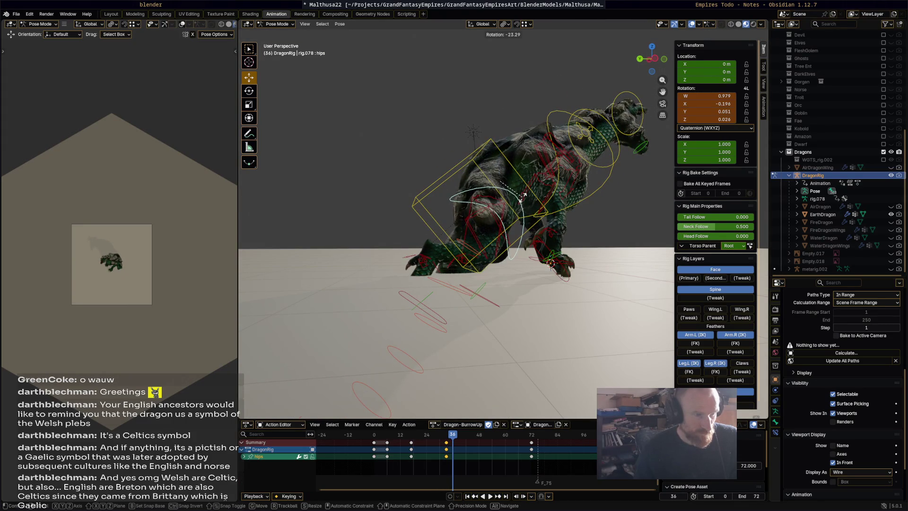
pyautogui.click(477, 283)
# - Move and rotate the right hind foot control foot_ik.R and keyframe it
pyautogui.click(443, 322)
pyautogui.press('g')
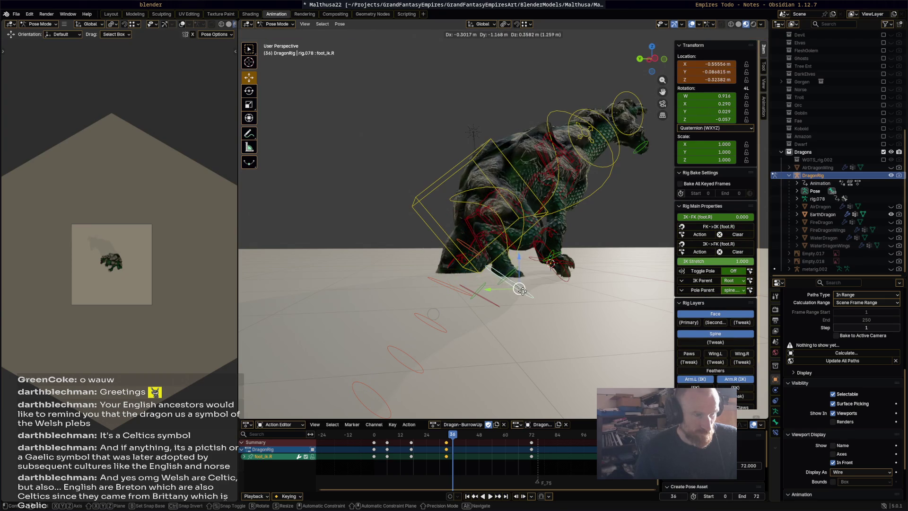
pyautogui.click(501, 291)
pyautogui.press('r')
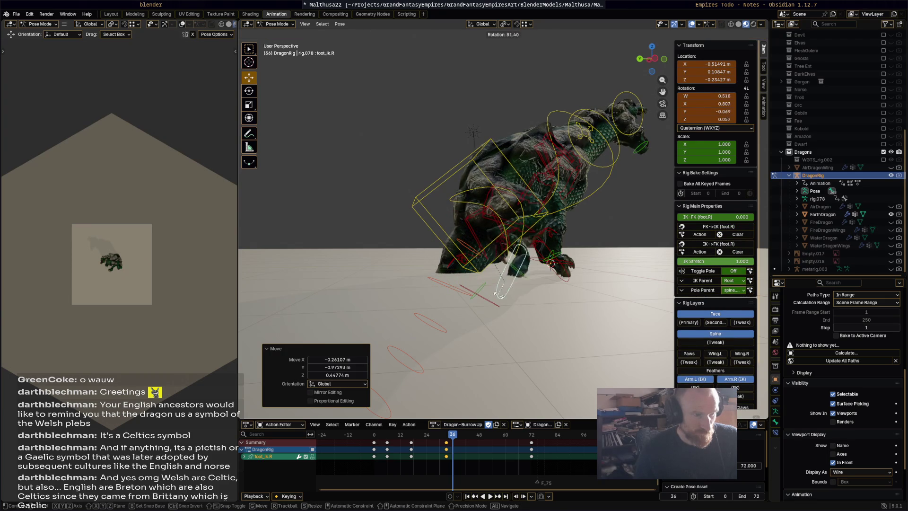
pyautogui.click(502, 298)
pyautogui.moveTo(503, 298)
pyautogui.mouseDown(button='middle')
pyautogui.moveTo(526, 291)
pyautogui.moveTo(455, 285)
pyautogui.moveTo(562, 311)
pyautogui.moveTo(606, 297)
pyautogui.moveTo(603, 289)
pyautogui.mouseUp(button='middle')
pyautogui.rightClick(603, 289)
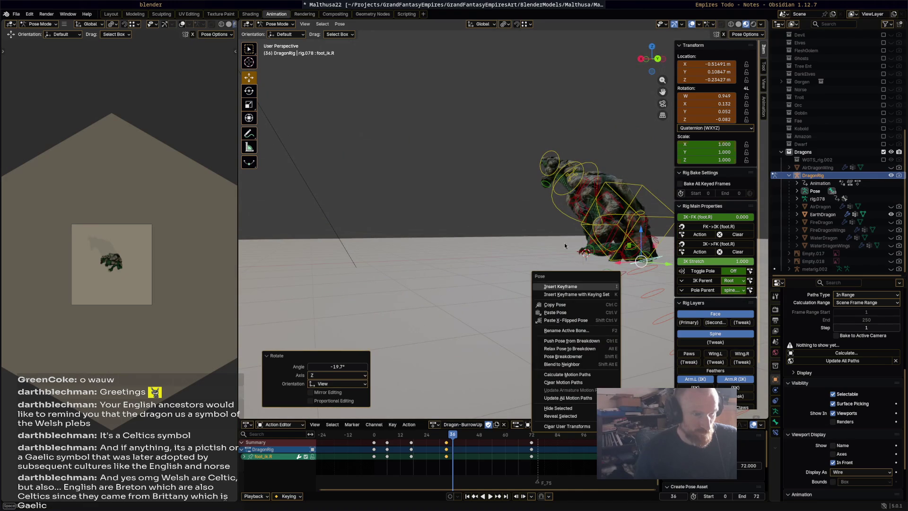
pyautogui.press('i')
# - Move foot_ik.L, then keyframe the full rig pose at frame 36 and play
pyautogui.click(600, 288)
pyautogui.press('g')
pyautogui.click(603, 312)
pyautogui.moveTo(603, 312)
pyautogui.mouseDown(button='middle')
pyautogui.moveTo(523, 294)
pyautogui.moveTo(488, 303)
pyautogui.mouseUp(button='middle')
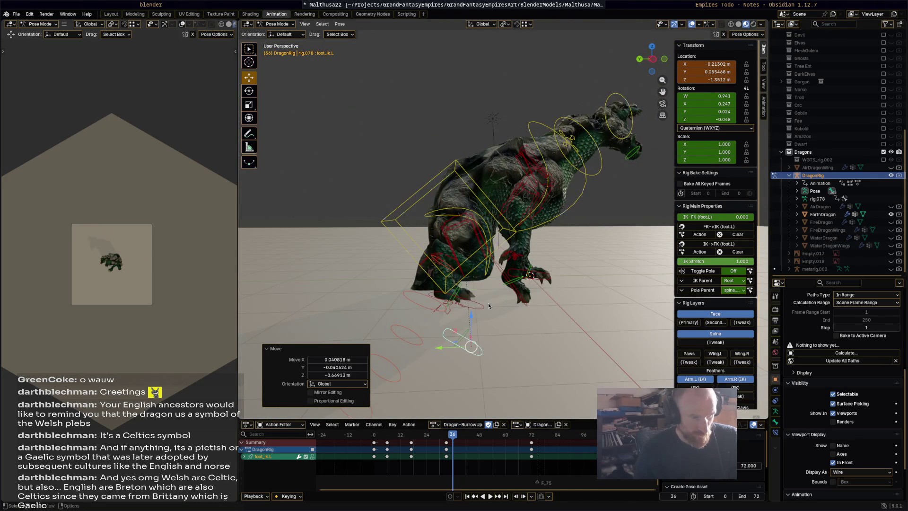
pyautogui.press('a')
pyautogui.press('i')
pyautogui.press('space')
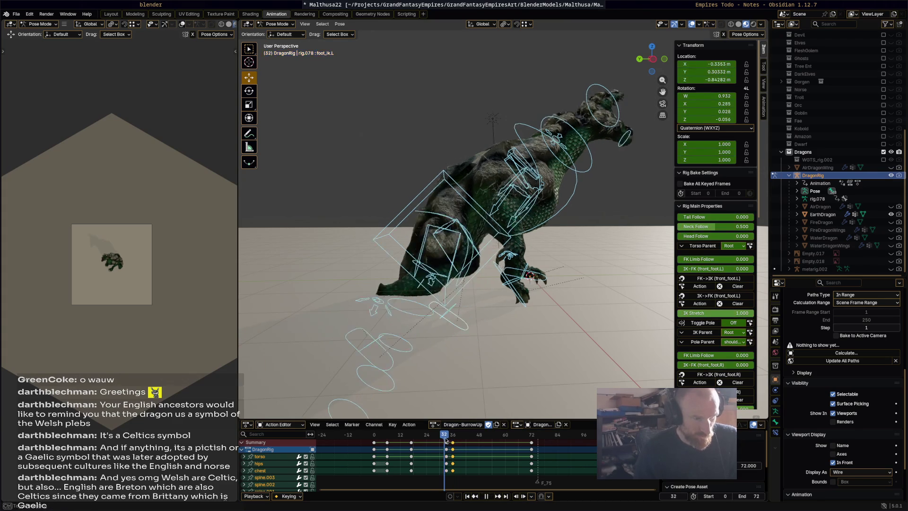
# - Shift the frame-36 keys a couple of frames earlier and review playback
pyautogui.press('space')
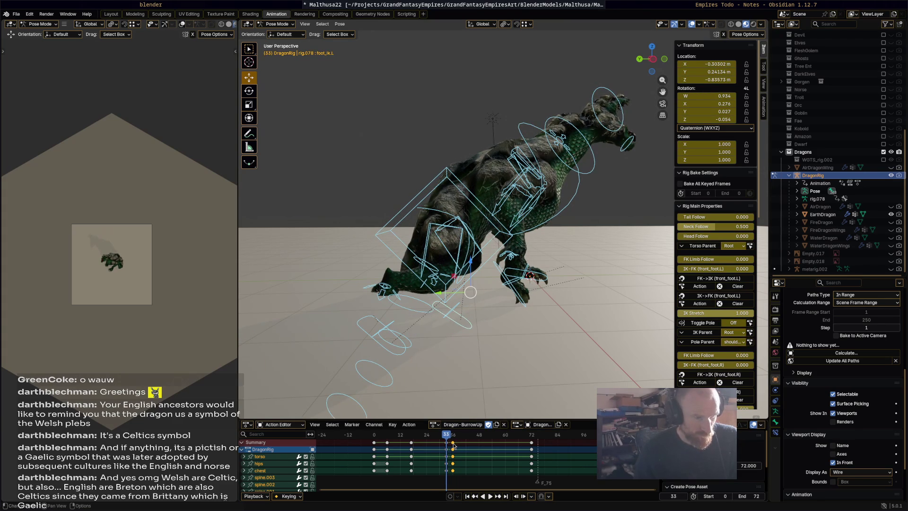
pyautogui.moveTo(451, 445); pyautogui.dragTo(446, 438)
pyautogui.press('space')
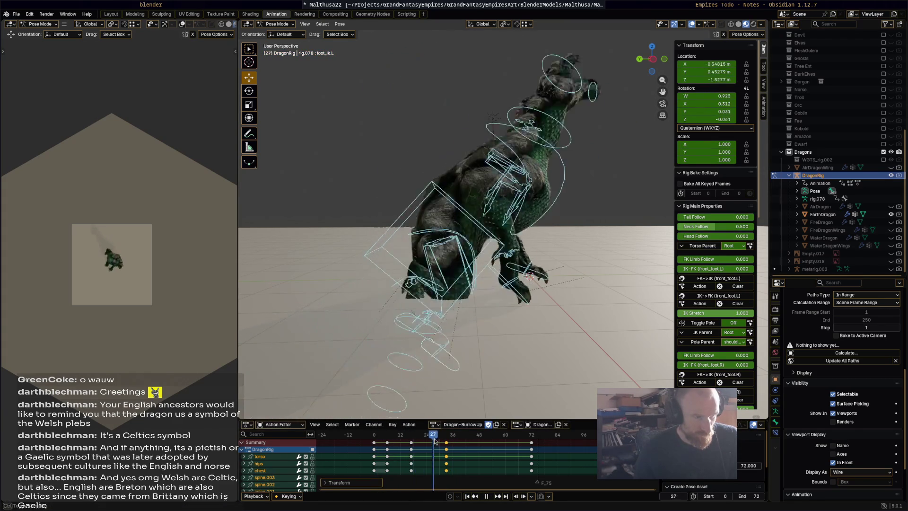
pyautogui.moveTo(470, 441); pyautogui.dragTo(477, 441)
pyautogui.press('space')
# - Paste a holding key for the left front foot at frame 44
pyautogui.click(568, 277)
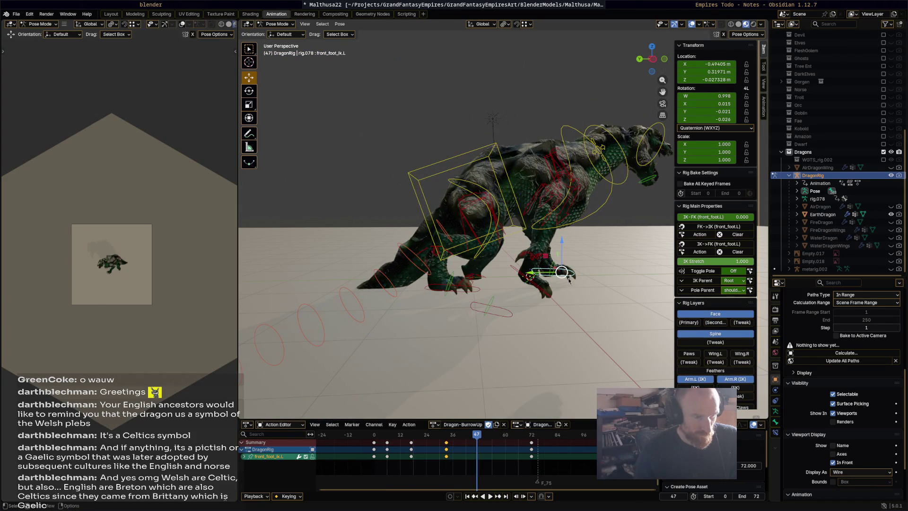
pyautogui.moveTo(480, 438)
pyautogui.mouseDown()
pyautogui.moveTo(445, 439)
pyautogui.moveTo(447, 446)
pyautogui.mouseUp()
pyautogui.click(469, 439)
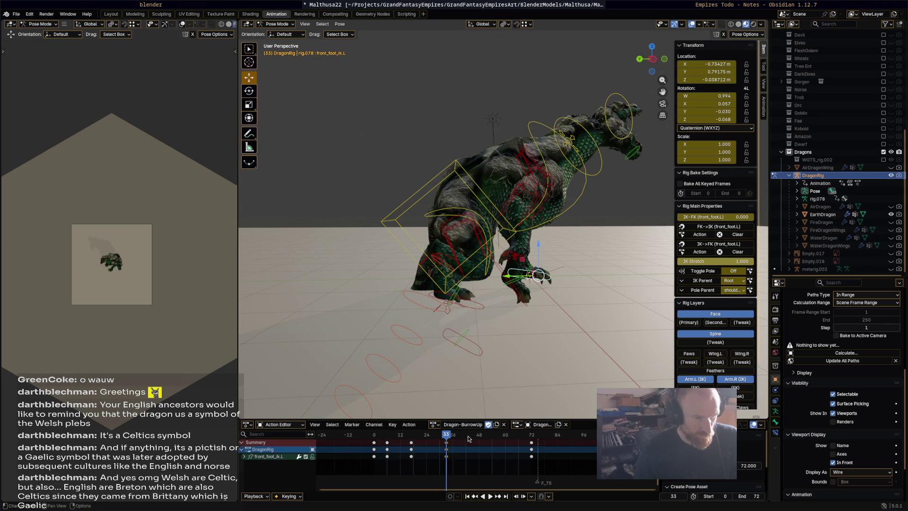
pyautogui.hotkey('ctrl', 'v')
pyautogui.press('space')
pyautogui.press('space')
# - Rotate the left front foot and keyframe it at frame 50
pyautogui.click(530, 435)
pyautogui.press('space')
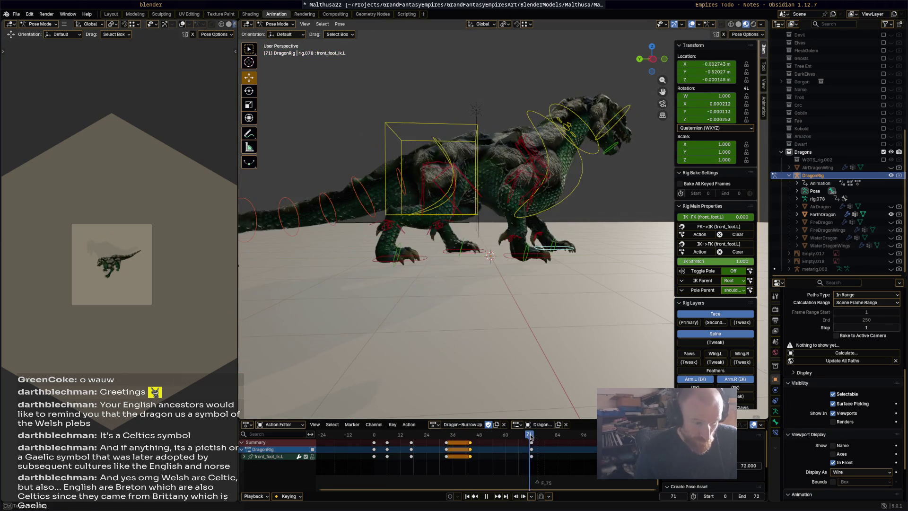
pyautogui.moveTo(518, 439); pyautogui.dragTo(482, 434)
pyautogui.press('r')
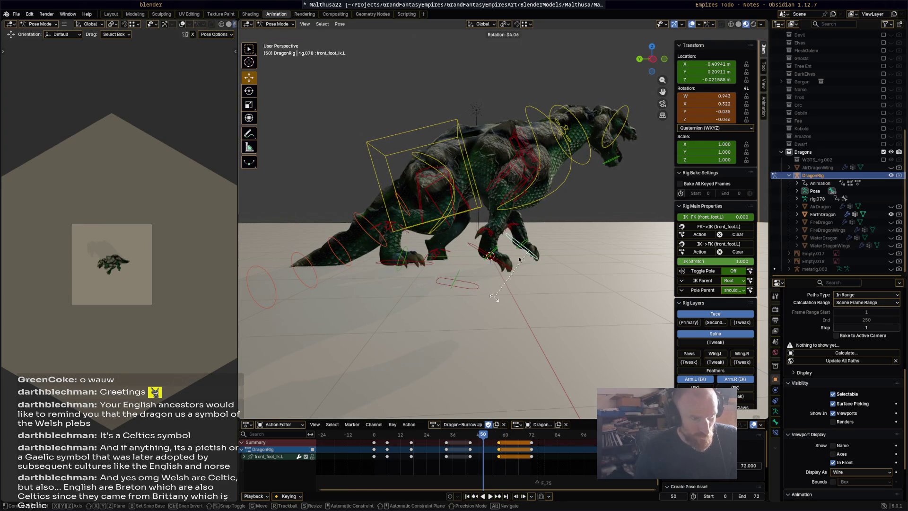
pyautogui.click(517, 266)
pyautogui.press('i')
pyautogui.press('space')
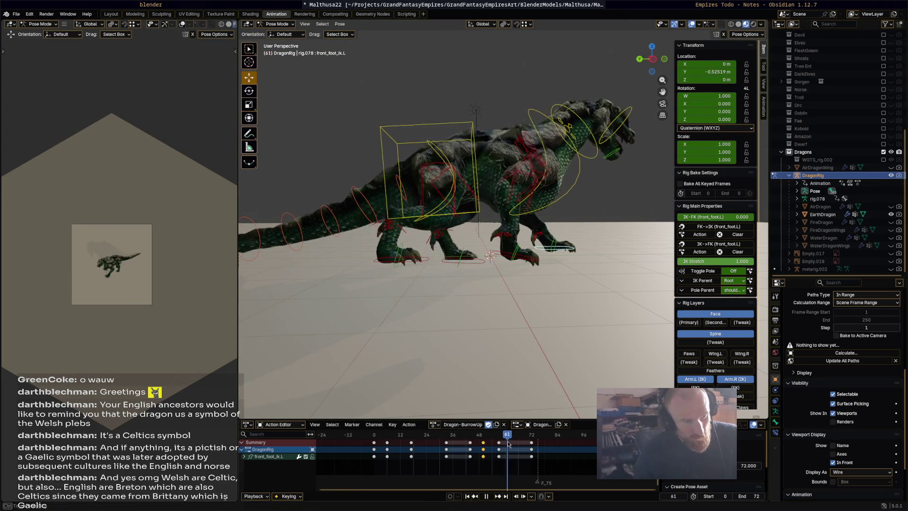
# - Move the right front foot's frame-72 keys to frame 45
pyautogui.click(528, 259)
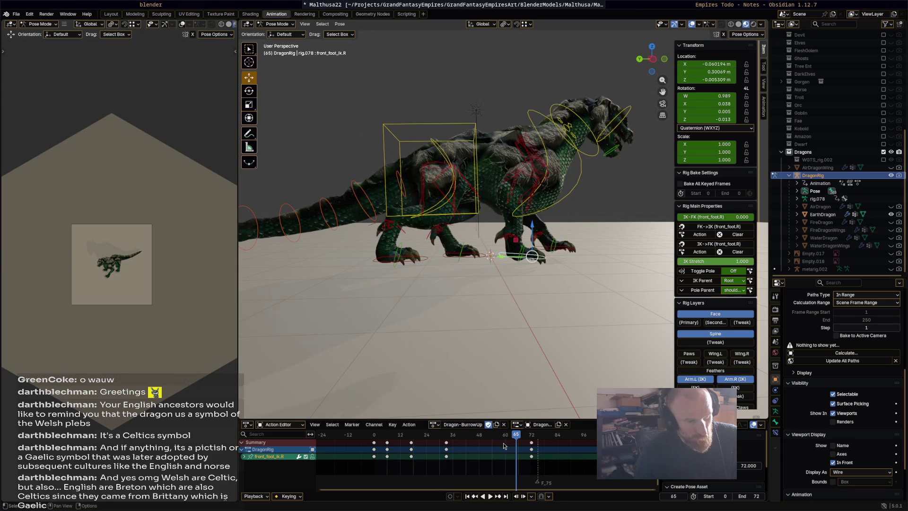
pyautogui.moveTo(531, 442); pyautogui.dragTo(472, 441)
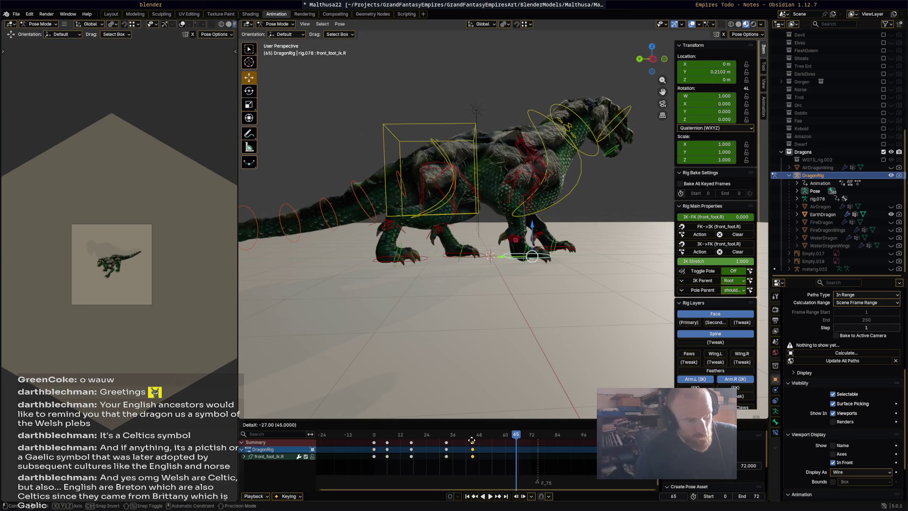
pyautogui.click(472, 442)
pyautogui.press('space')
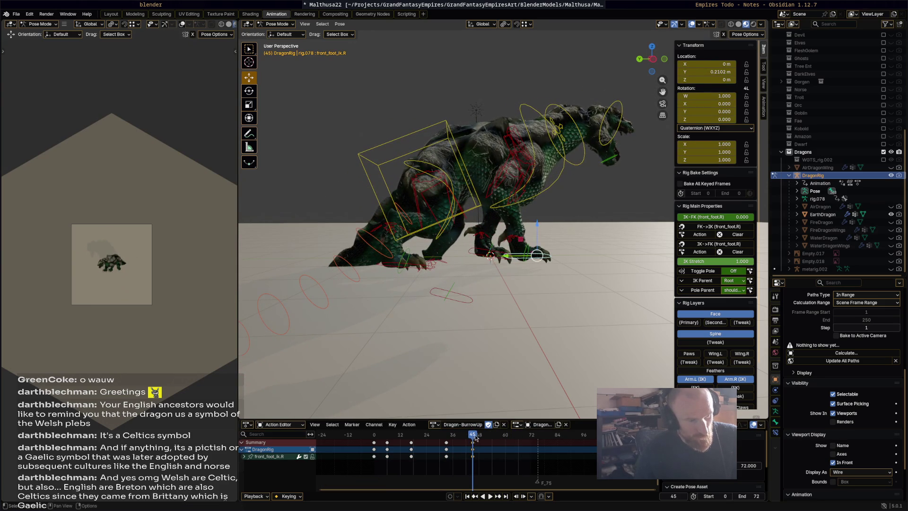
# - Rotate the right front foot and keyframe it at frame 40
pyautogui.click(531, 435)
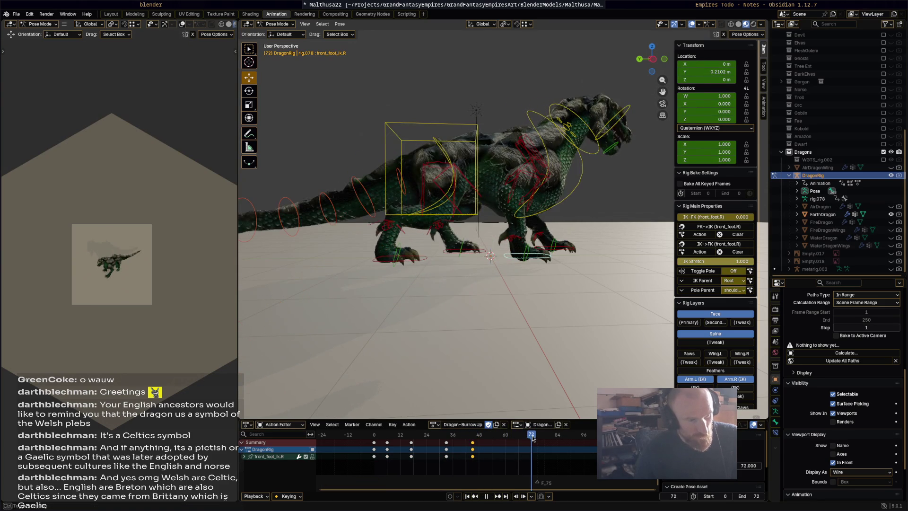
pyautogui.click(461, 434)
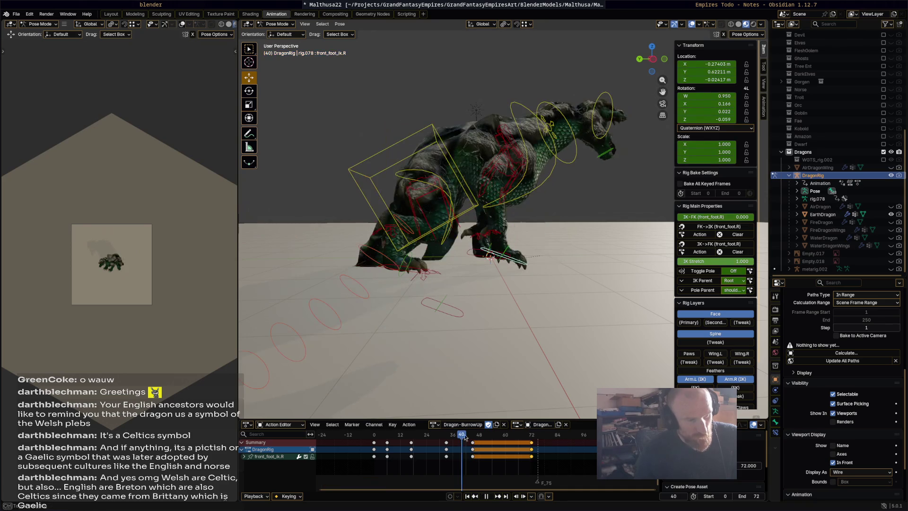
pyautogui.press('r')
pyautogui.click(490, 324)
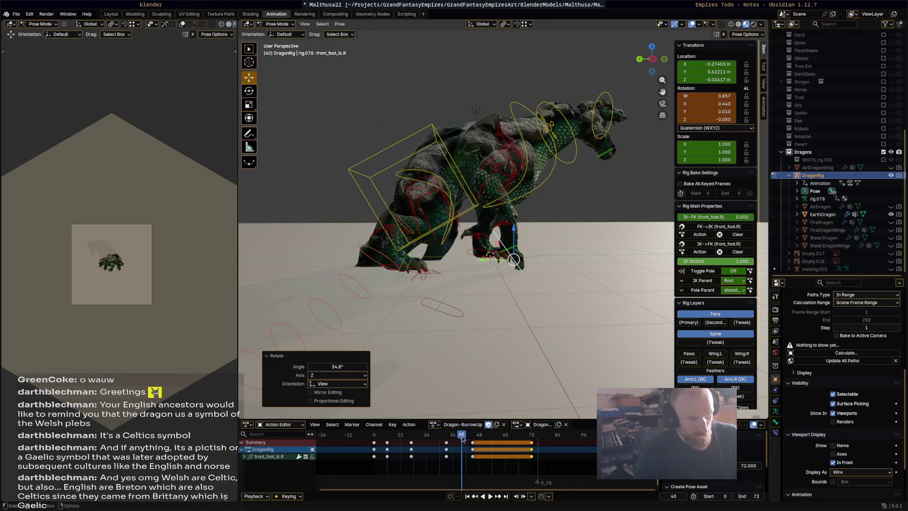
pyautogui.press('i')
pyautogui.press('space')
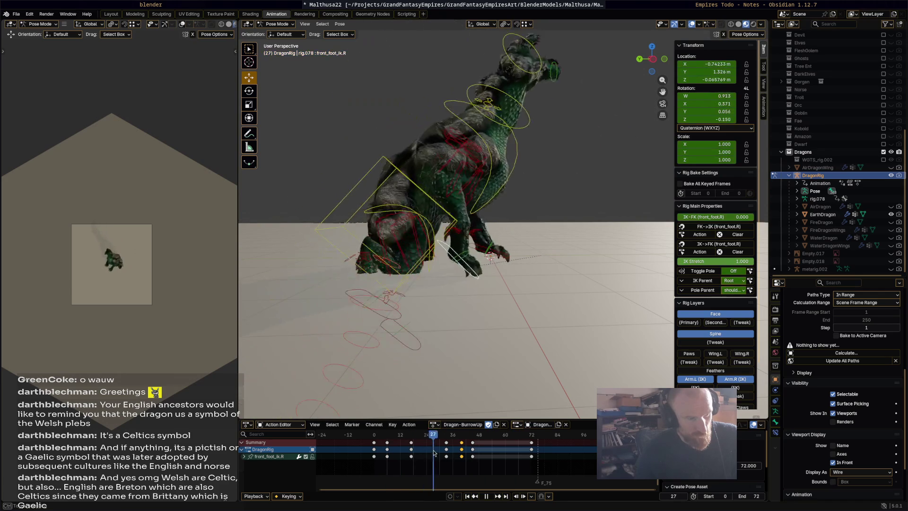
pyautogui.click(461, 456)
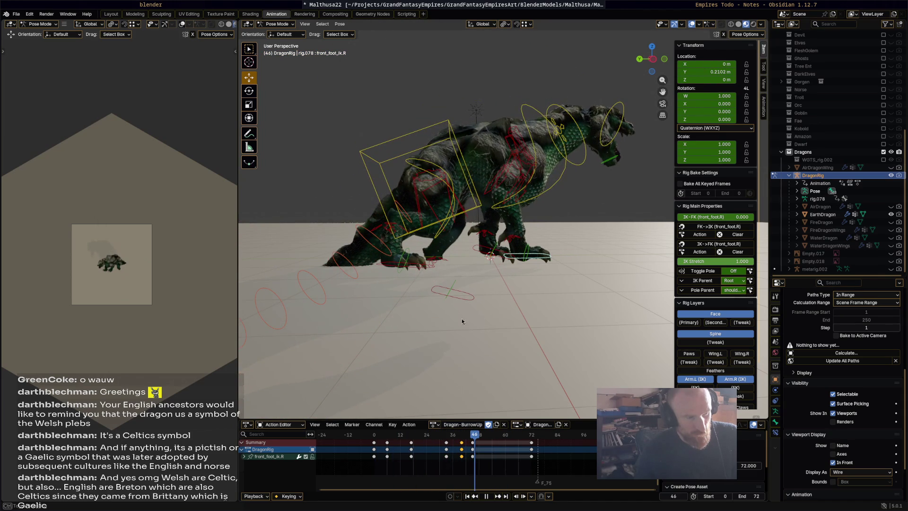
pyautogui.click(467, 301)
# - Rotate the left hind foot about 44° and keyframe it at frame 44
pyautogui.click(472, 434)
pyautogui.moveTo(473, 434); pyautogui.dragTo(471, 435)
pyautogui.press('r')
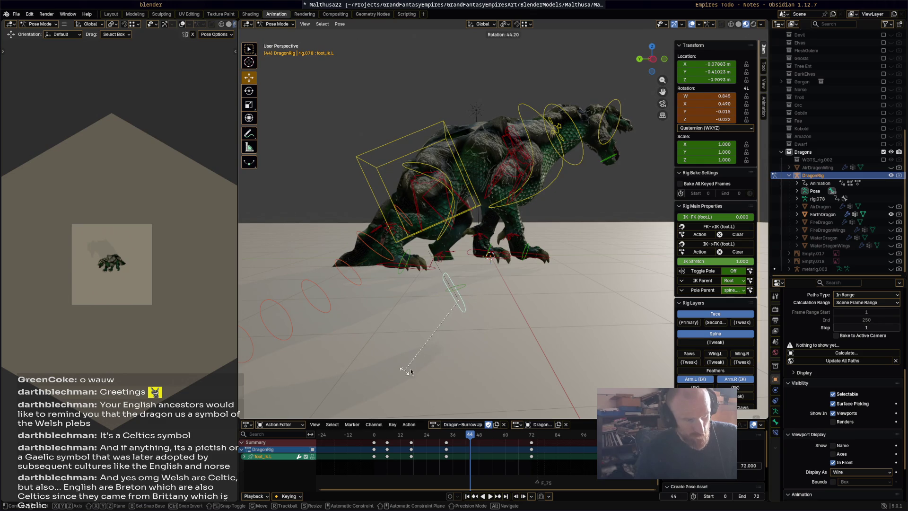
pyautogui.click(406, 370)
pyautogui.press('i')
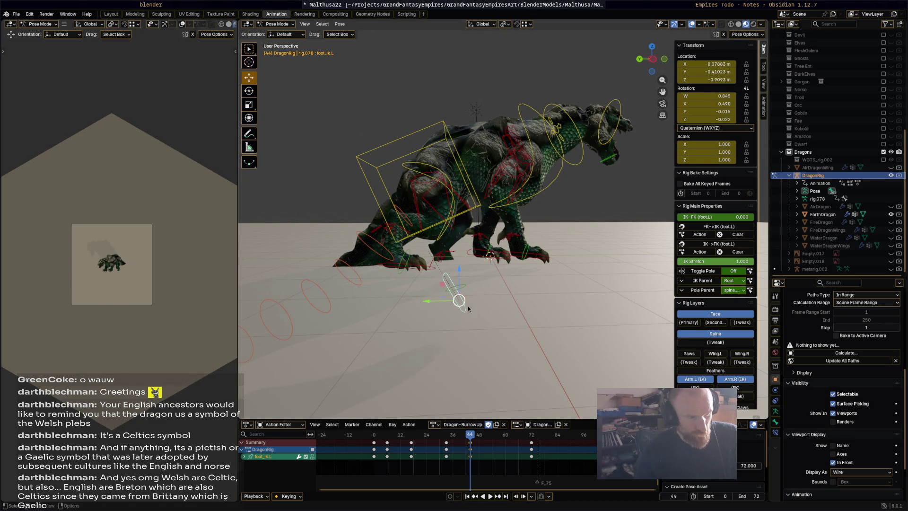
pyautogui.press('space')
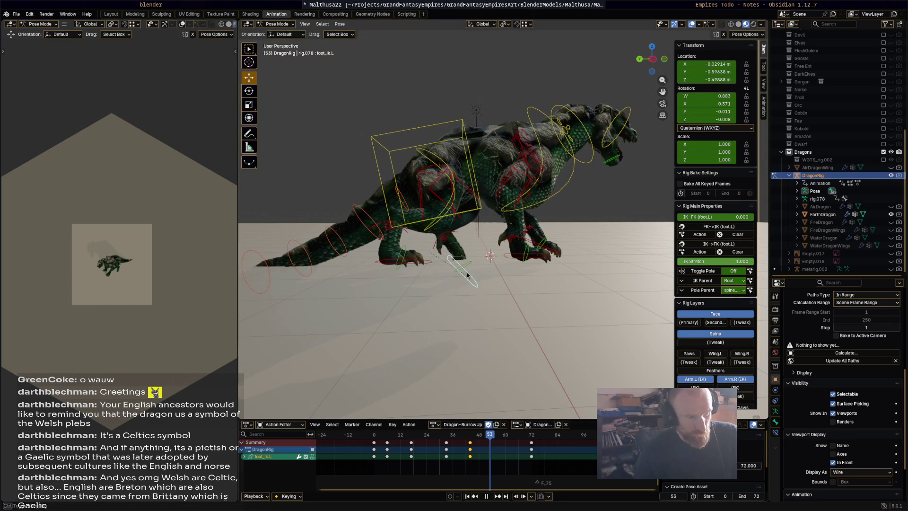
# - Lift the left hind foot, key it at frame 53, and replay to frame 53
pyautogui.moveTo(467, 277)
pyautogui.mouseDown()
pyautogui.moveTo(435, 232)
pyautogui.moveTo(436, 242)
pyautogui.mouseUp()
pyautogui.press('i')
pyautogui.press('space')
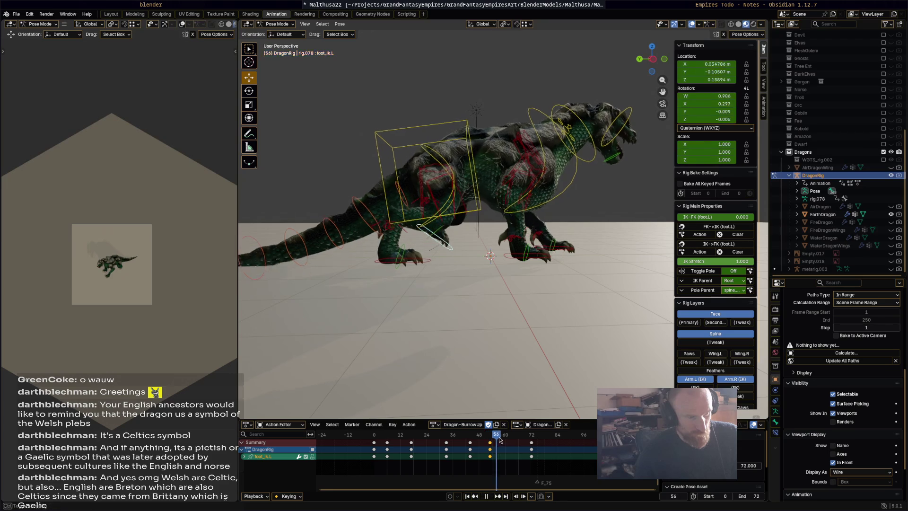
pyautogui.click(377, 434)
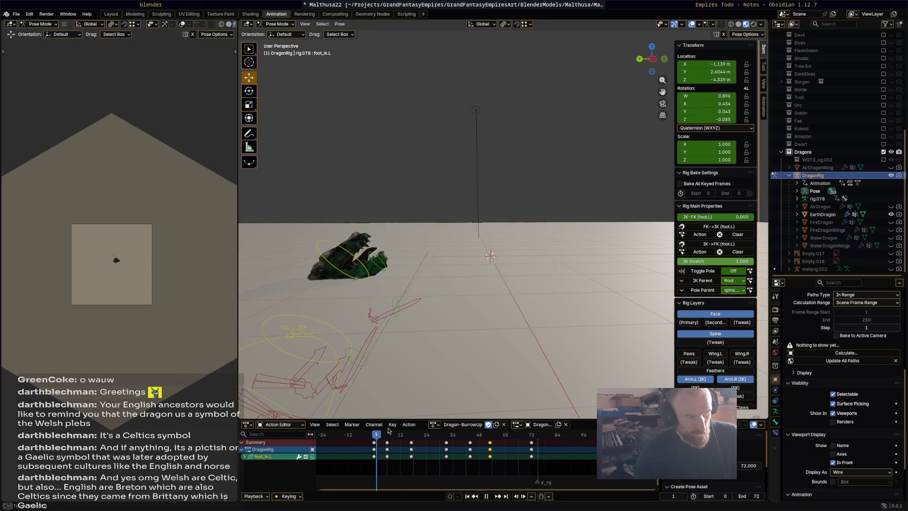
pyautogui.press('space')
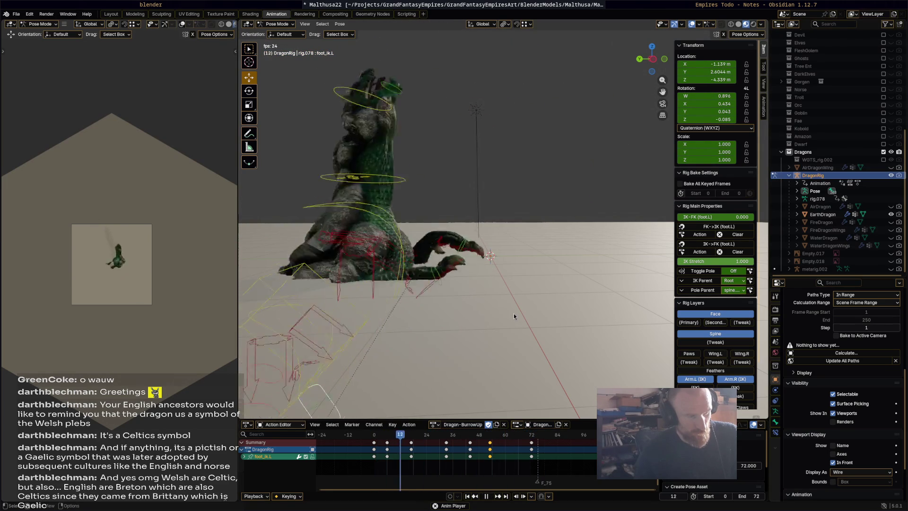
pyautogui.press('space')
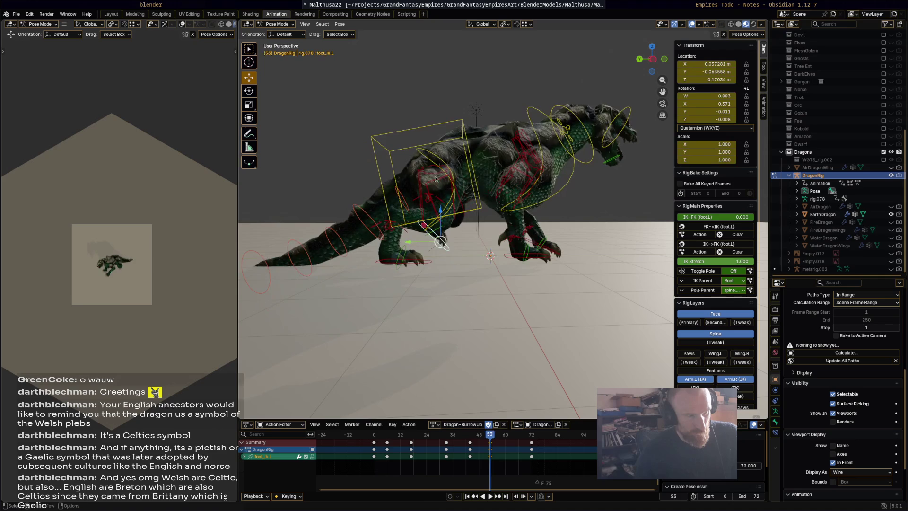
pyautogui.click(448, 171)
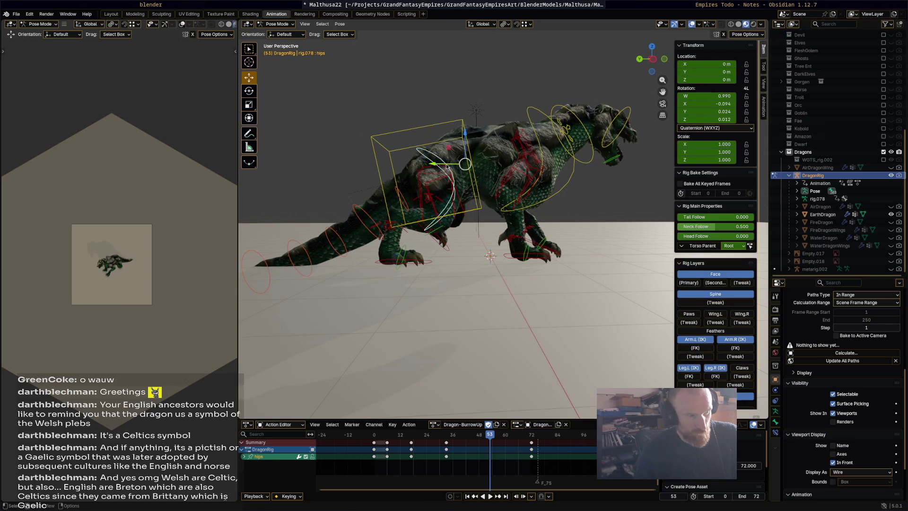
# - Rotate the dragon's hips and torso into a new pose at frame 53
pyautogui.press('r')
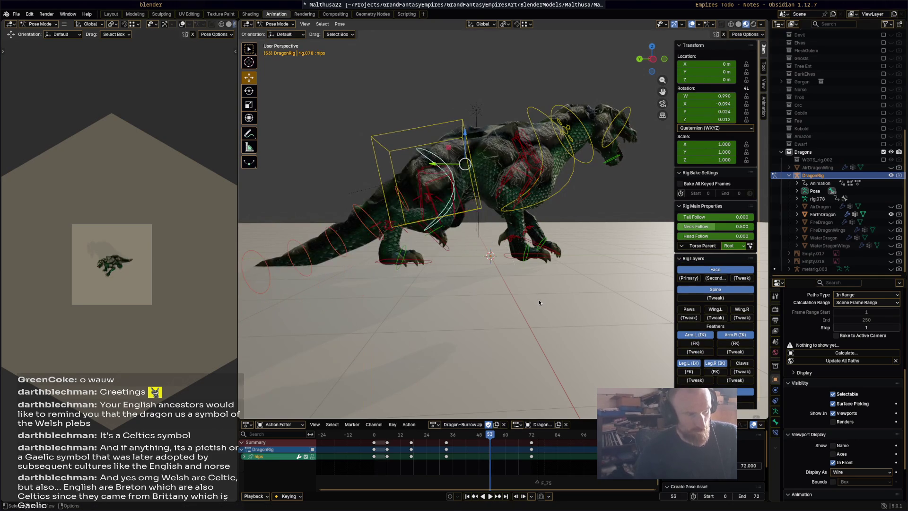
pyautogui.click(464, 205)
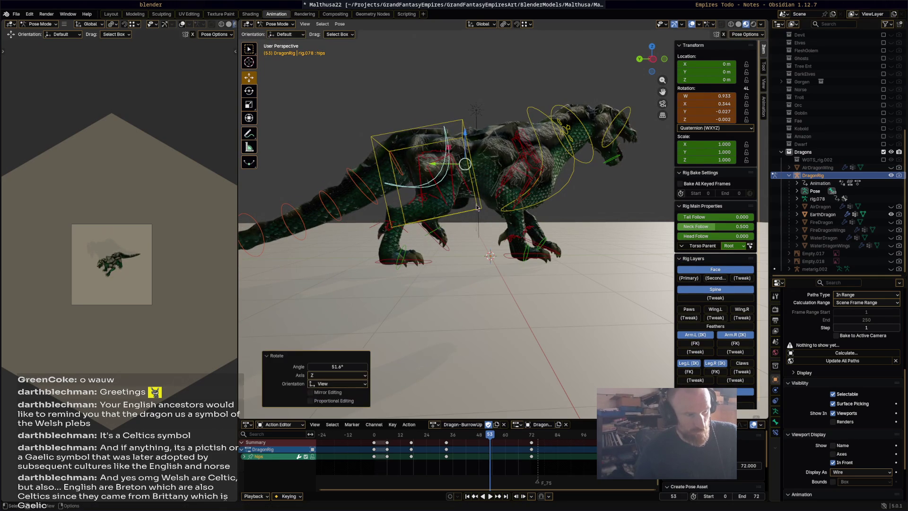
pyautogui.click(471, 181)
pyautogui.press('r')
pyautogui.click(511, 242)
pyautogui.press('g')
pyautogui.press('r')
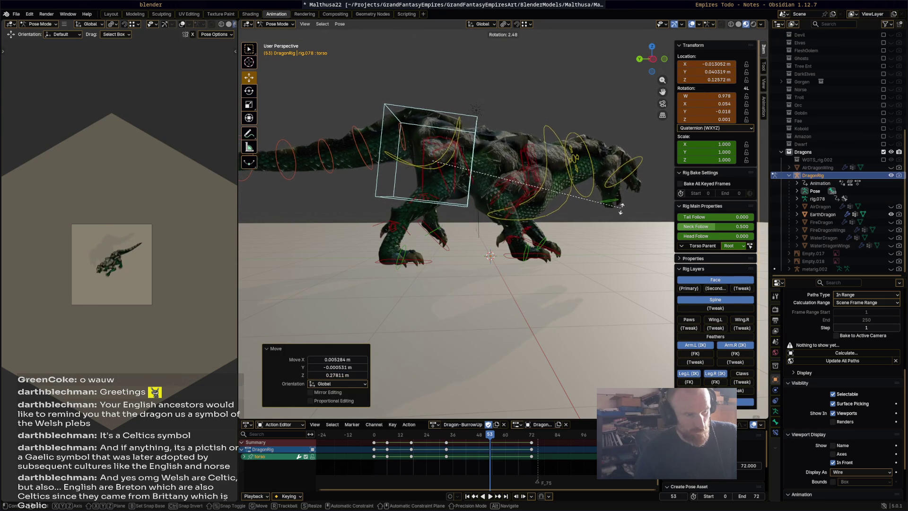
pyautogui.click(612, 237)
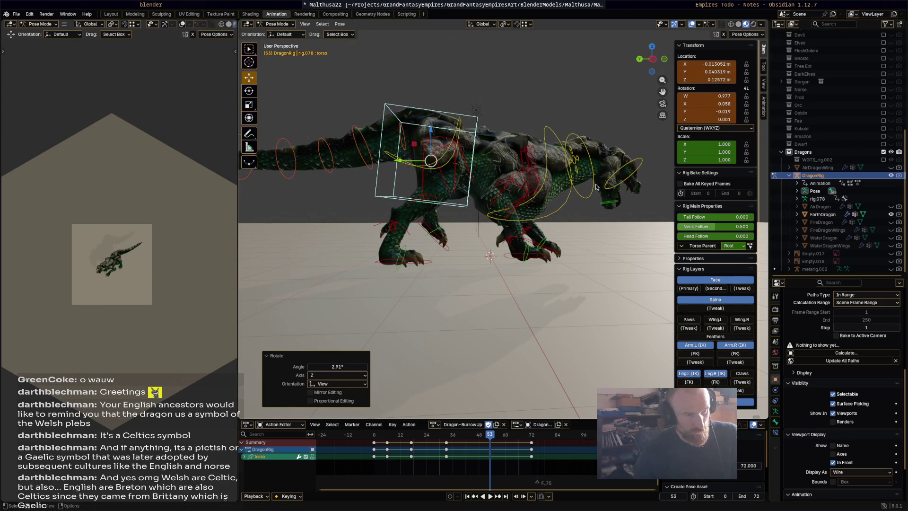
# - Rotate the neck, then turn the head to -33.4° and the whole rig to -30.2°
pyautogui.click(596, 200)
pyautogui.press('r')
pyautogui.click(642, 200)
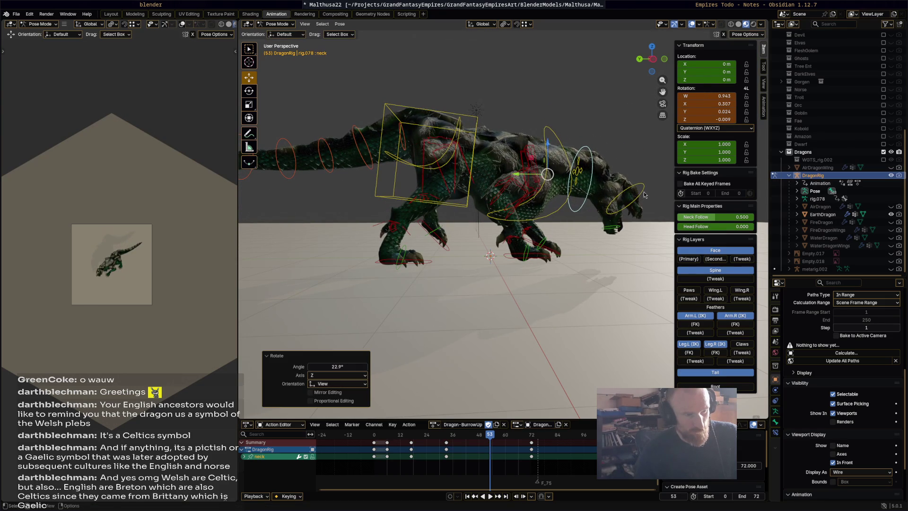
pyautogui.click(642, 198)
pyautogui.press('r')
pyautogui.click(643, 179)
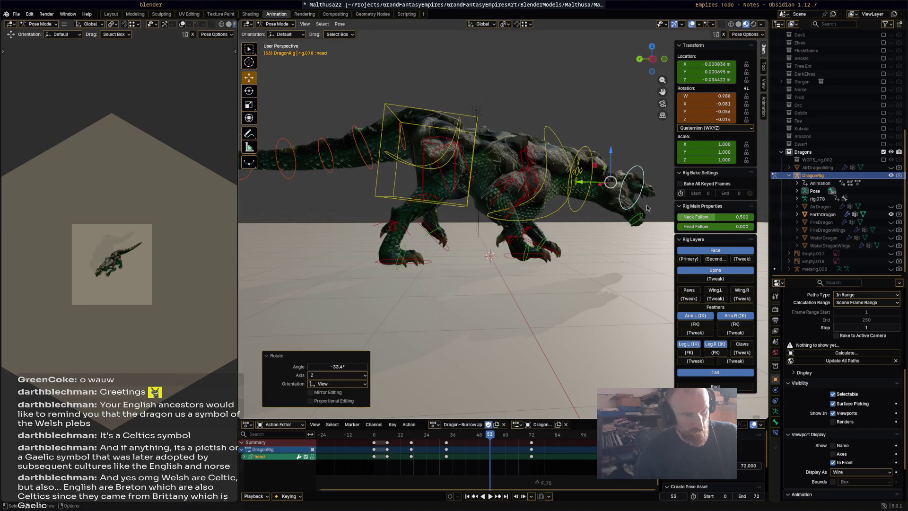
pyautogui.click(647, 208)
pyautogui.press('r')
pyautogui.click(636, 225)
# - Keyframe every bone at frame 53 and play the animation back to review it
pyautogui.moveTo(588, 234); pyautogui.dragTo(567, 259, button='middle')
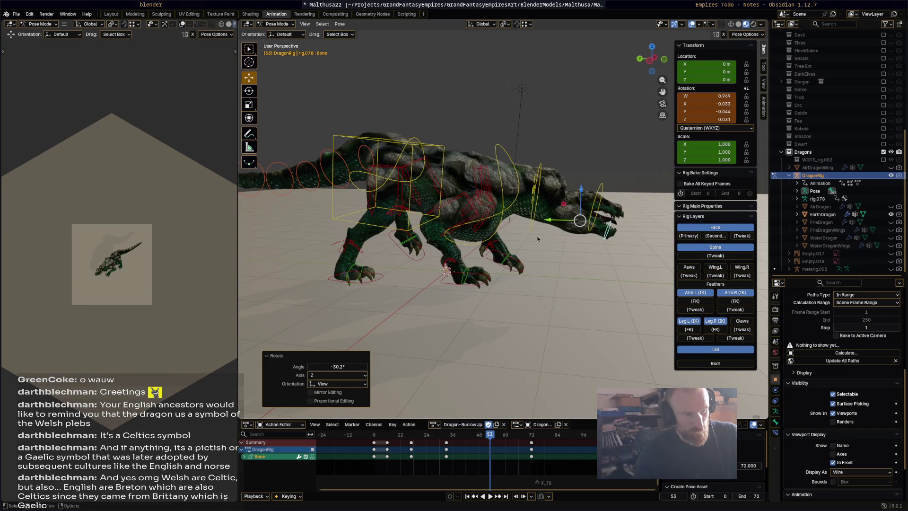
pyautogui.press('a')
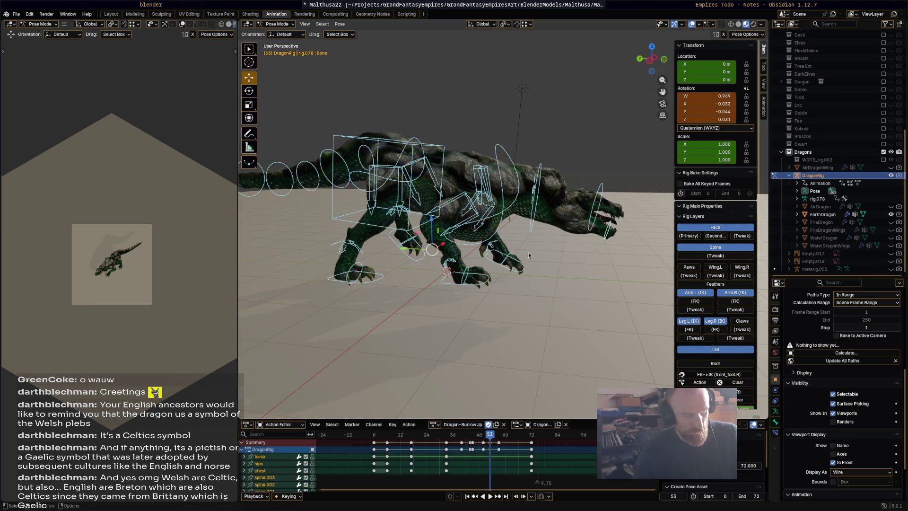
pyautogui.press('i')
pyautogui.press('space')
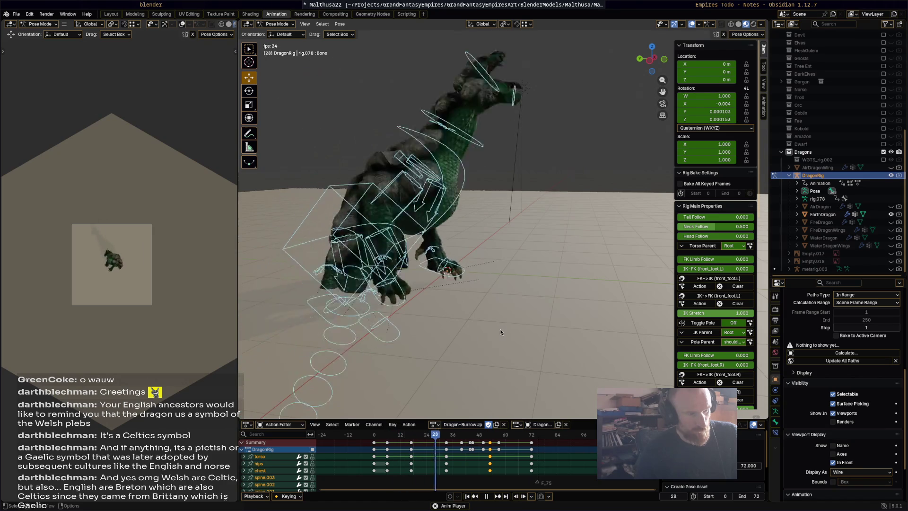
pyautogui.press('space')
# - Stop playback at frame 42, bend the tail bone and key its pose
pyautogui.moveTo(492, 332)
pyautogui.mouseDown(button='middle')
pyautogui.moveTo(531, 320)
pyautogui.moveTo(492, 319)
pyautogui.mouseUp(button='middle')
pyautogui.press('space')
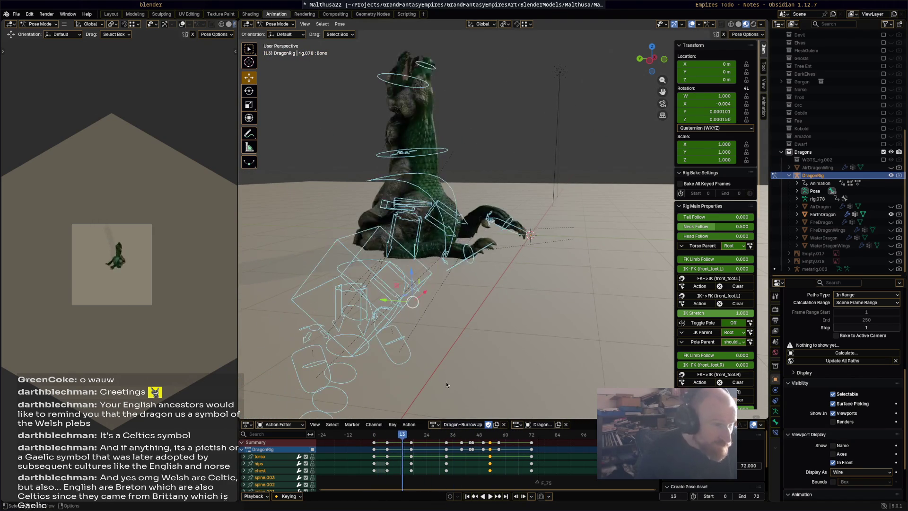
pyautogui.press('space')
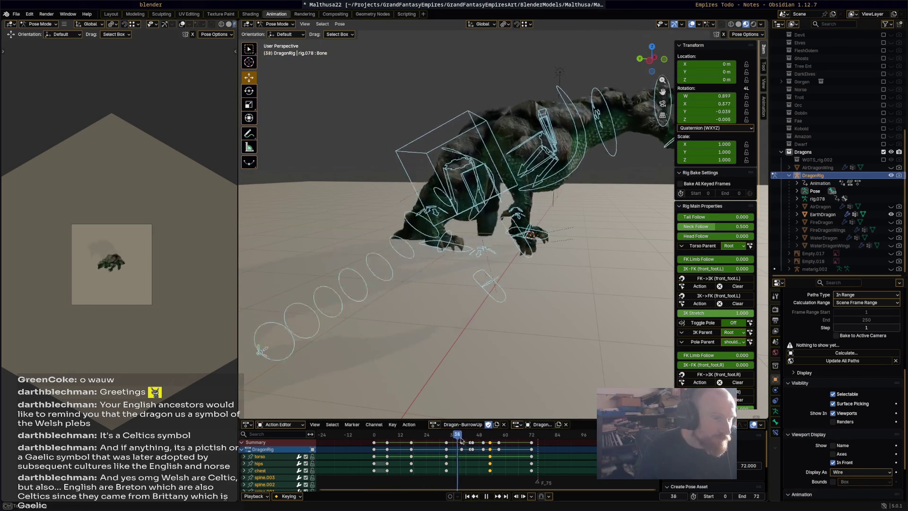
pyautogui.press('space')
pyautogui.moveTo(458, 221); pyautogui.dragTo(378, 276, button='middle')
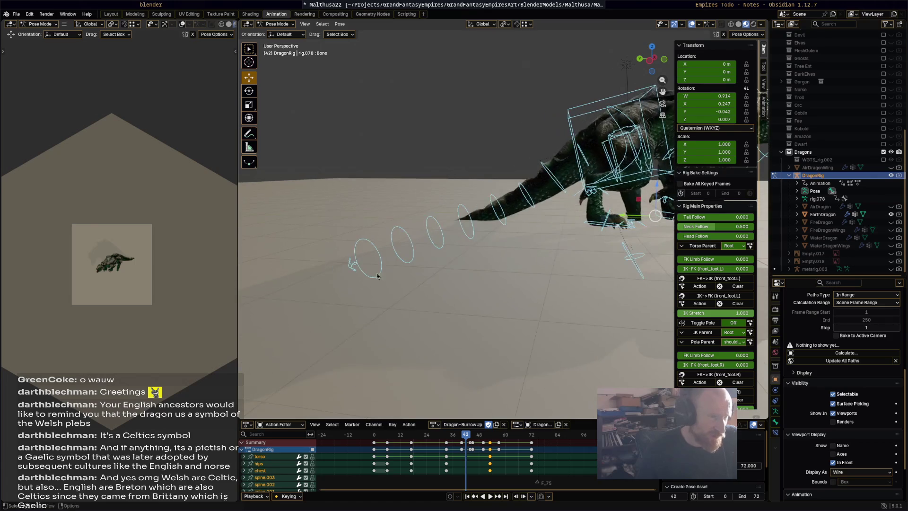
pyautogui.hotkey('ctrl', 'z')
pyautogui.moveTo(504, 383)
pyautogui.mouseDown(button='middle')
pyautogui.moveTo(515, 365)
pyautogui.moveTo(480, 432)
pyautogui.mouseUp(button='middle')
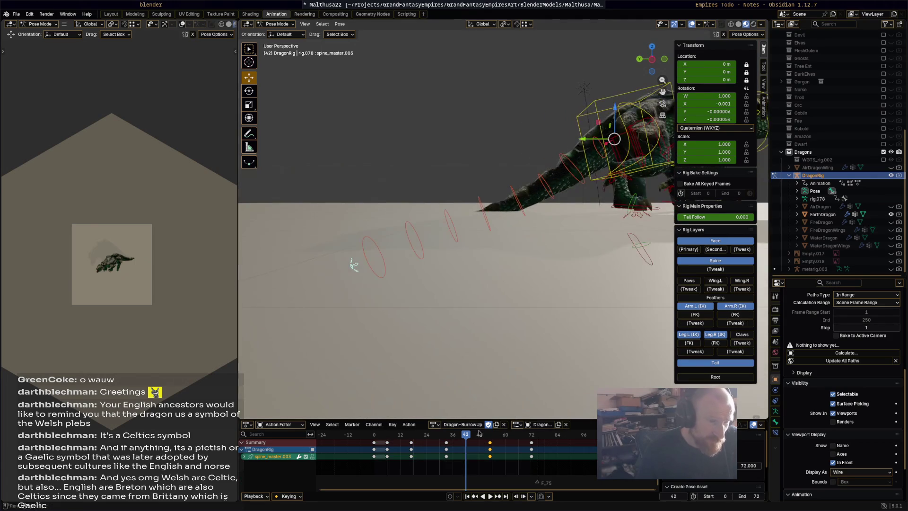
pyautogui.press('r')
pyautogui.click(547, 324)
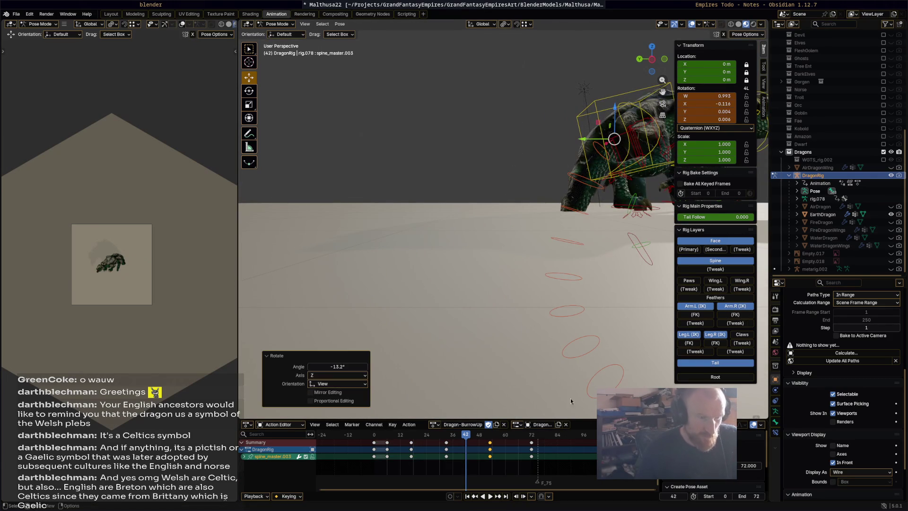
pyautogui.press('i')
# - At frame 48, rotate the tail bone to -7.43° and key it
pyautogui.press('space')
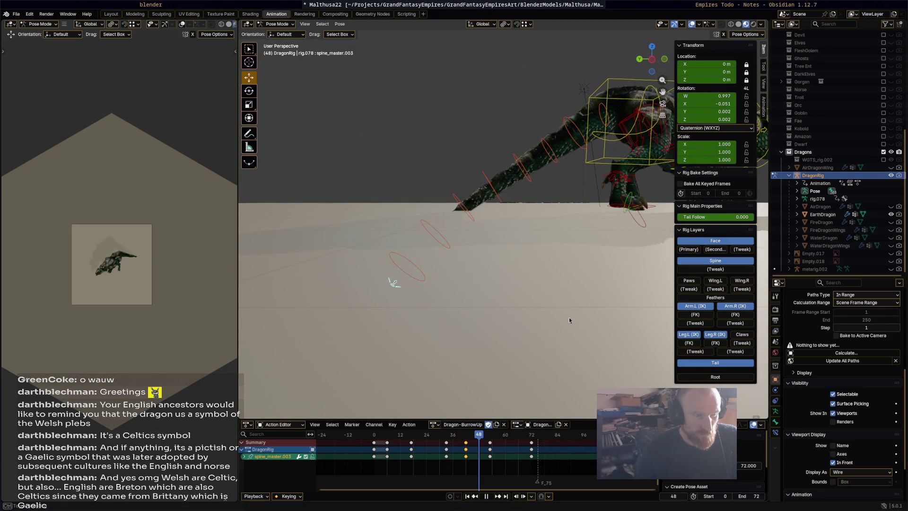
pyautogui.press('space')
pyautogui.press('r')
pyautogui.click(596, 310)
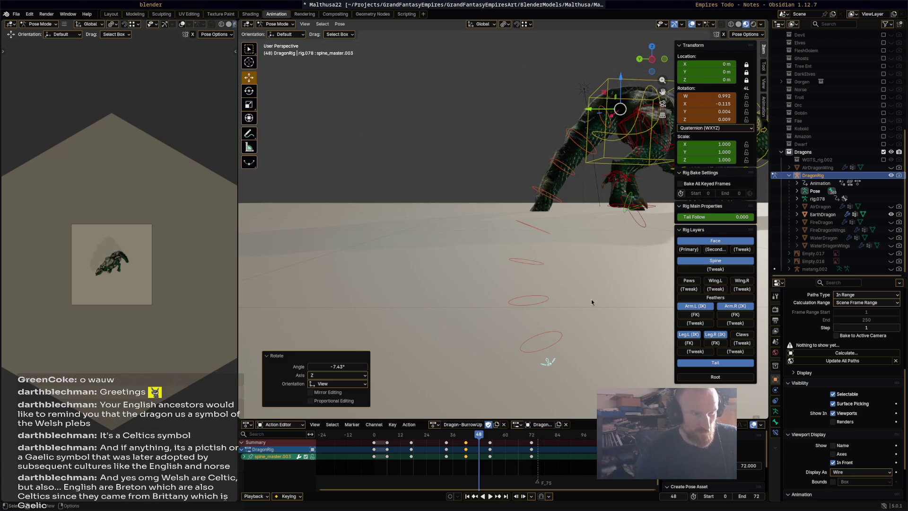
pyautogui.press('i')
# - Replay the tail motion, return to frame 50, and select the torso bone
pyautogui.press('space')
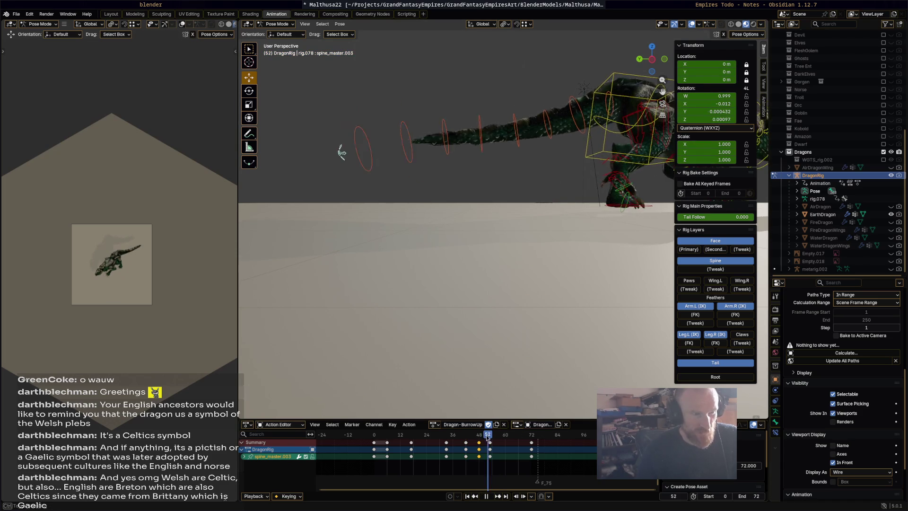
pyautogui.moveTo(489, 441); pyautogui.dragTo(488, 440)
pyautogui.moveTo(508, 374); pyautogui.dragTo(510, 352, button='middle')
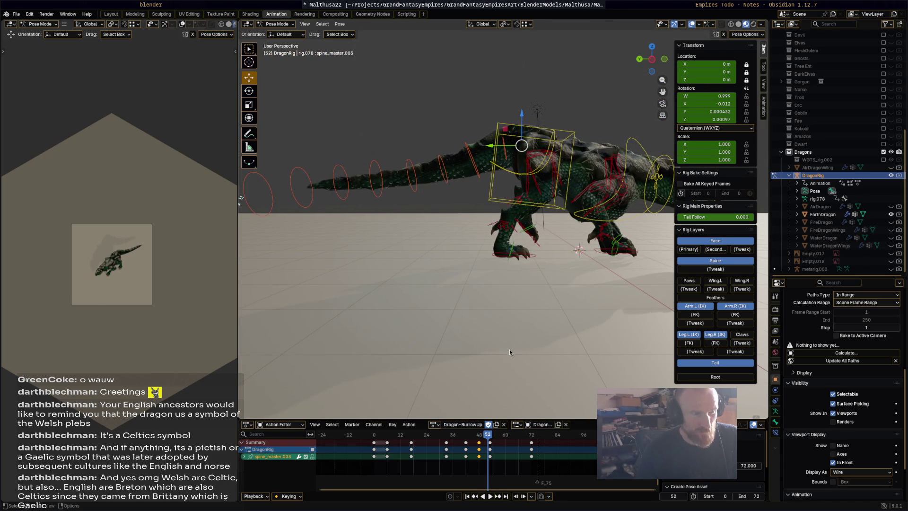
pyautogui.click(572, 170)
# - At frame 53, raise and rotate the torso and turn the right foot IK bone 52.7°
pyautogui.press('space')
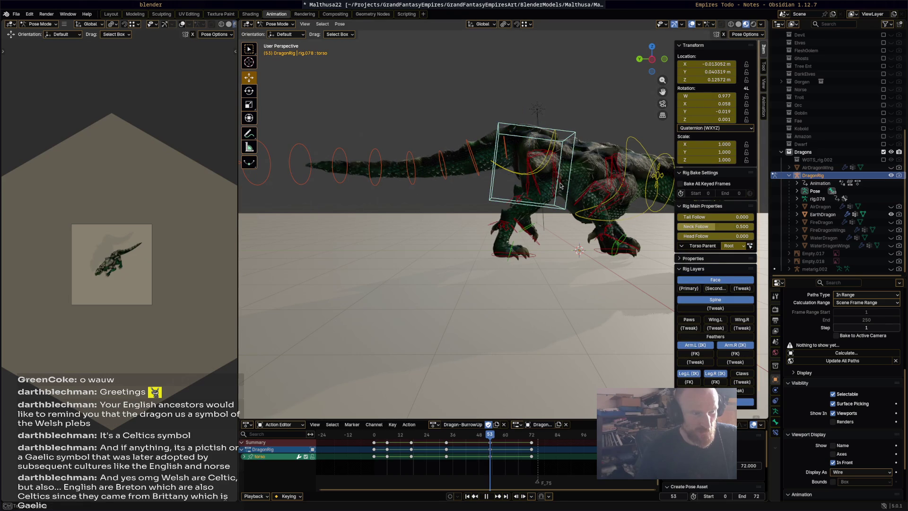
pyautogui.press('g')
pyautogui.click(534, 158)
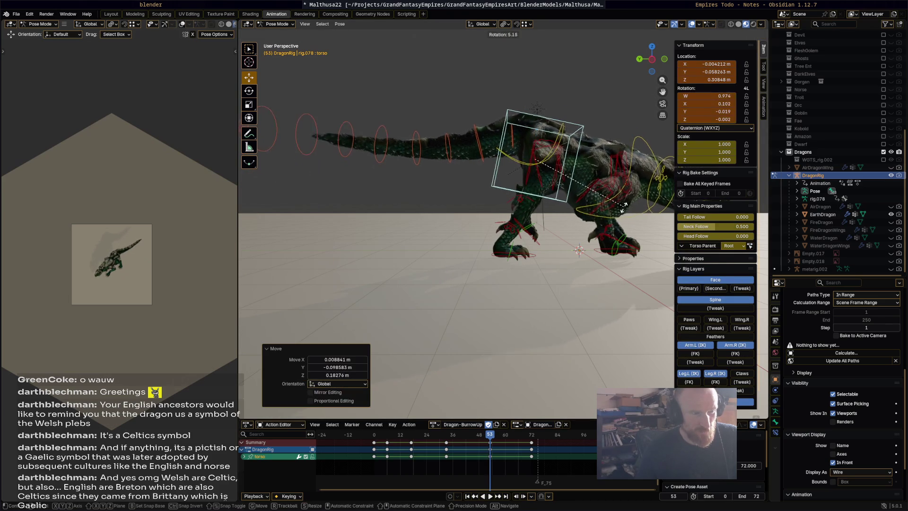
pyautogui.press('r')
pyautogui.click(544, 271)
pyautogui.click(536, 259)
pyautogui.press('r')
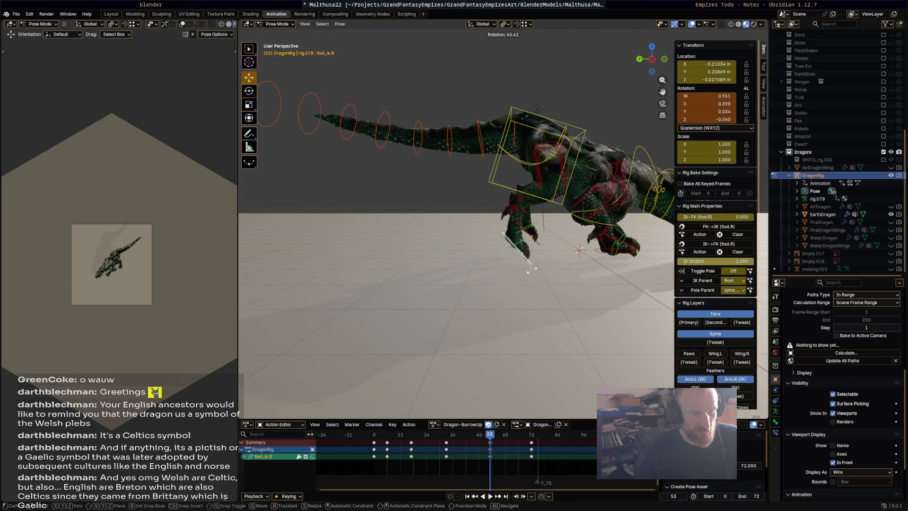
pyautogui.click(533, 273)
# - Reposition the torso again and turn the right foot IK bone to -36.8°
pyautogui.moveTo(533, 274); pyautogui.dragTo(565, 227, button='middle')
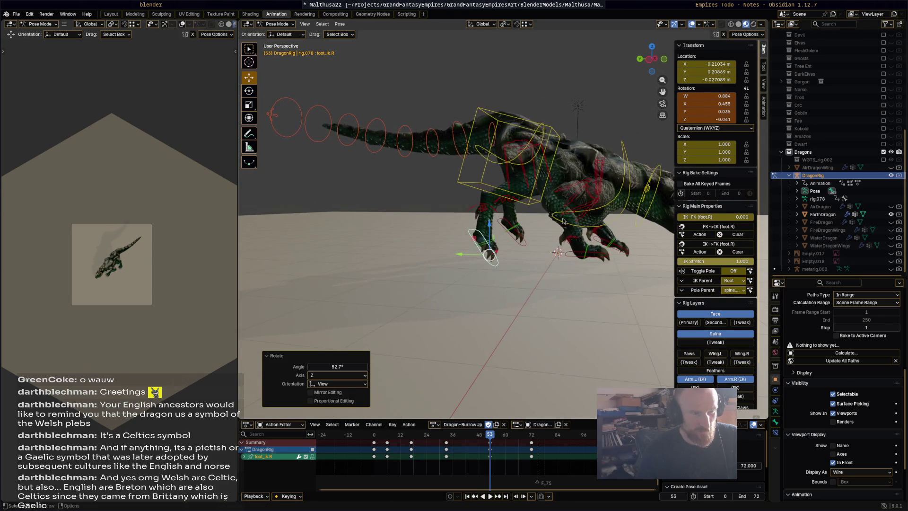
pyautogui.moveTo(541, 194); pyautogui.dragTo(534, 158, button='middle')
pyautogui.click(535, 158)
pyautogui.press('g')
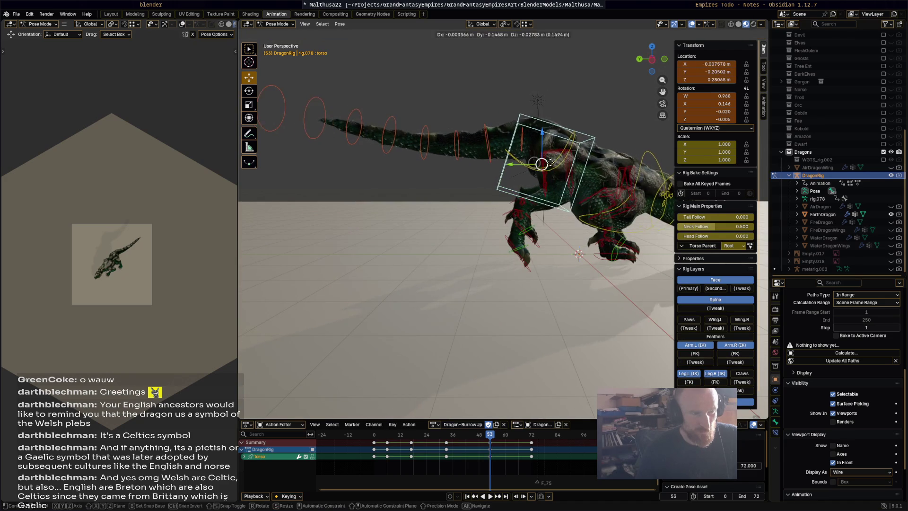
pyautogui.click(554, 228)
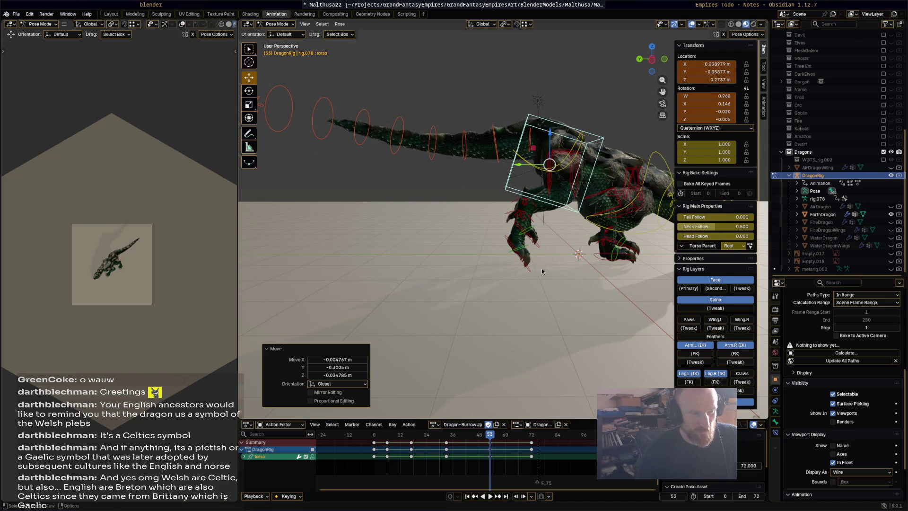
pyautogui.click(539, 267)
pyautogui.press('r')
pyautogui.click(561, 276)
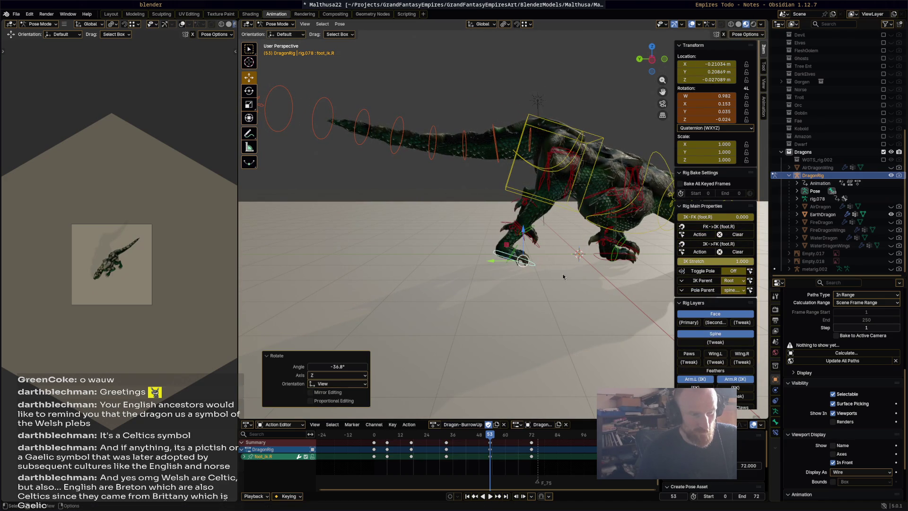
# - Select all bones and preview the animation
pyautogui.press('a')
pyautogui.press('space')
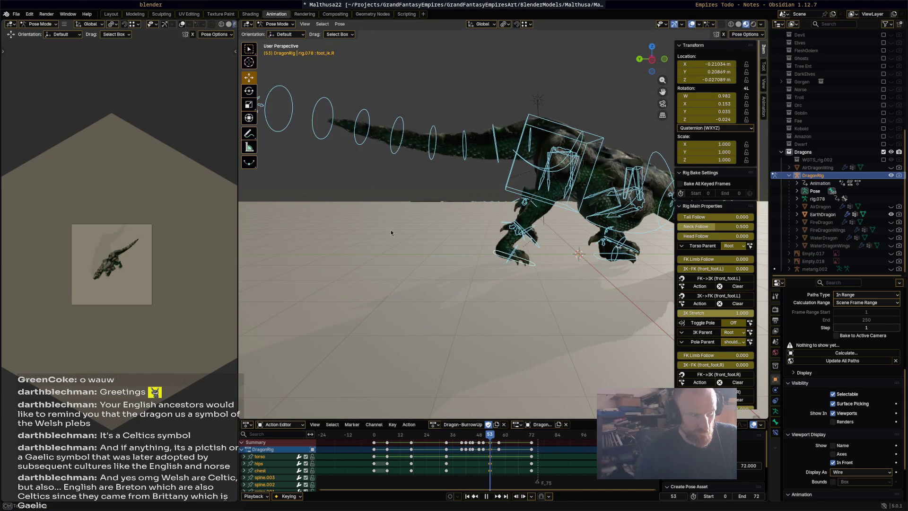
pyautogui.press('Escape')
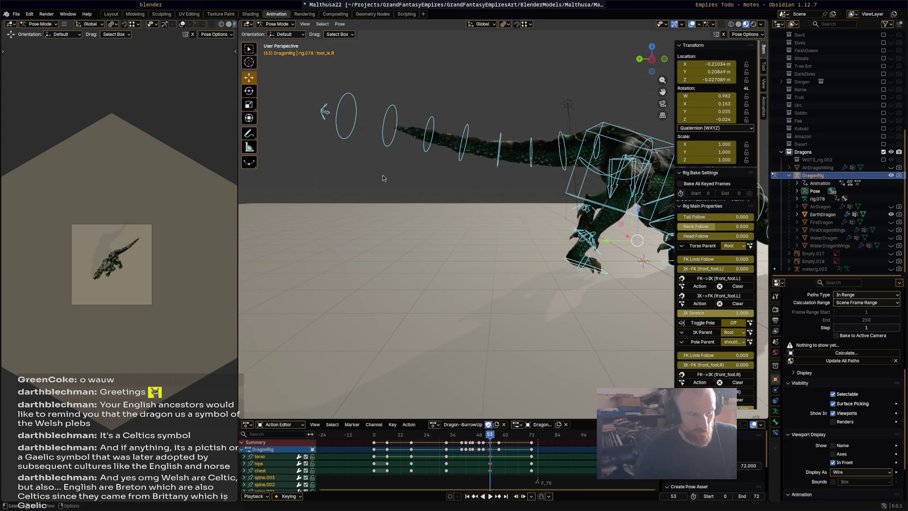
# - Rotate spine_master.003 about -11.6° around Z and key it at frame 53
pyautogui.click(380, 173)
pyautogui.click(361, 133)
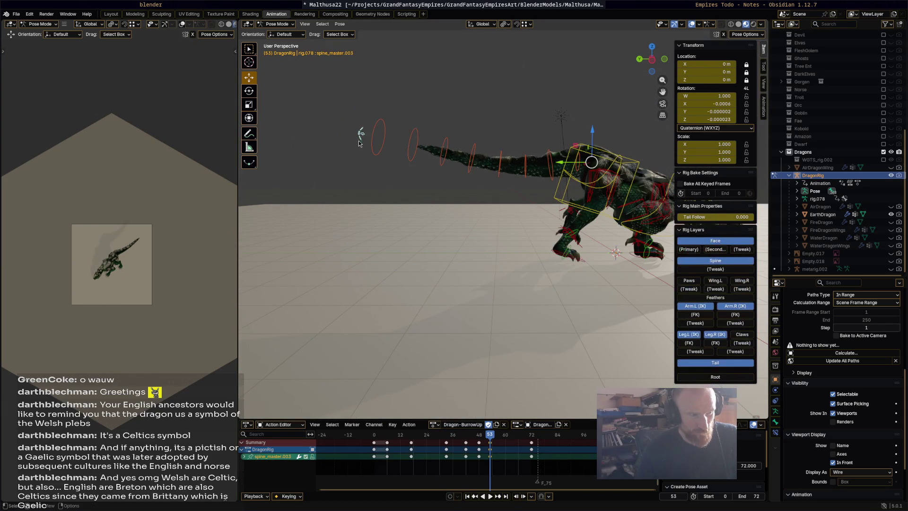
pyautogui.press('r')
pyautogui.click(413, 225)
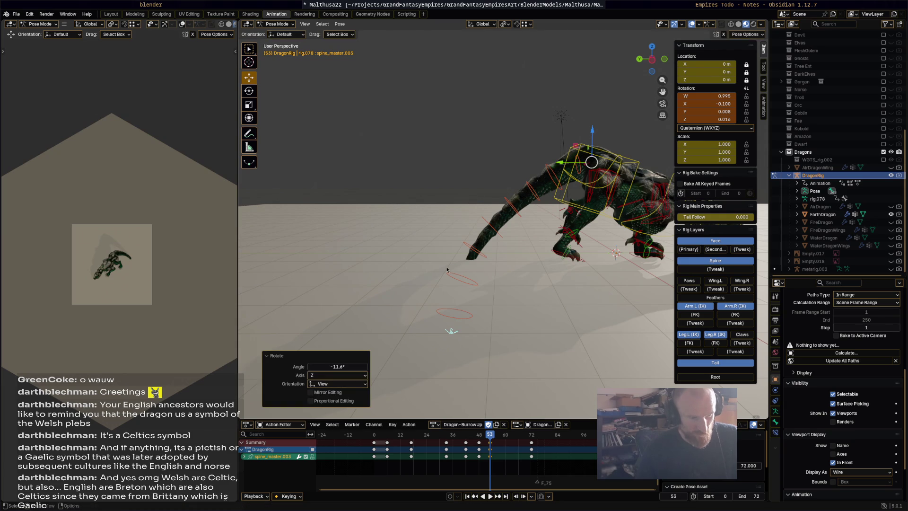
pyautogui.press('i')
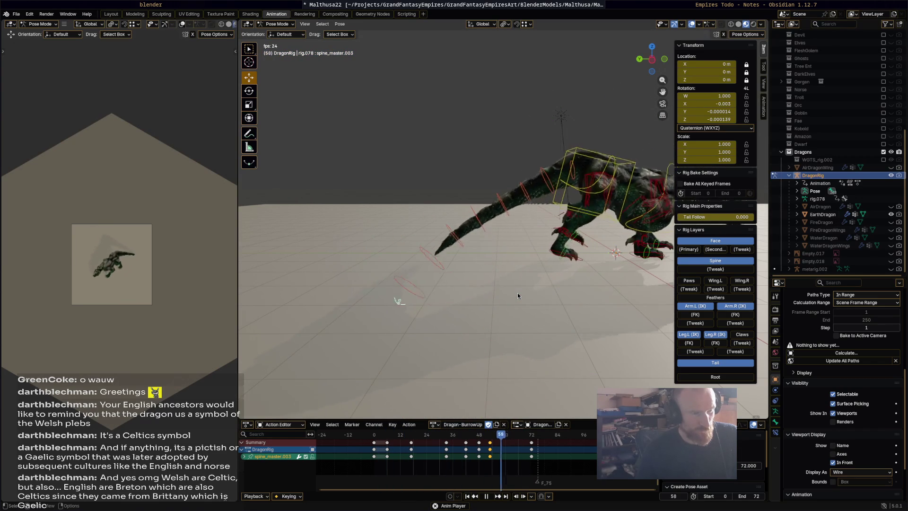
pyautogui.press('space')
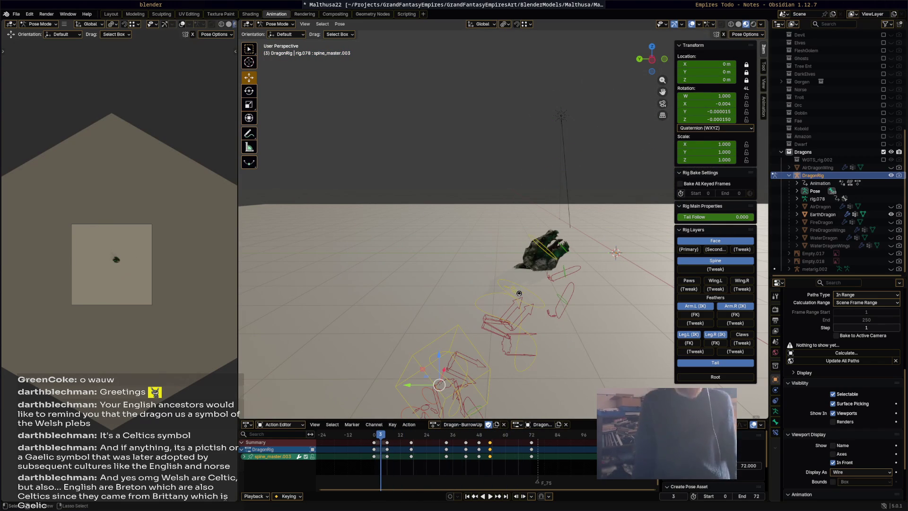
# - Save the file, then rotate the head bone to -18.3° and key it at frame 6
pyautogui.hotkey('ctrl', 's')
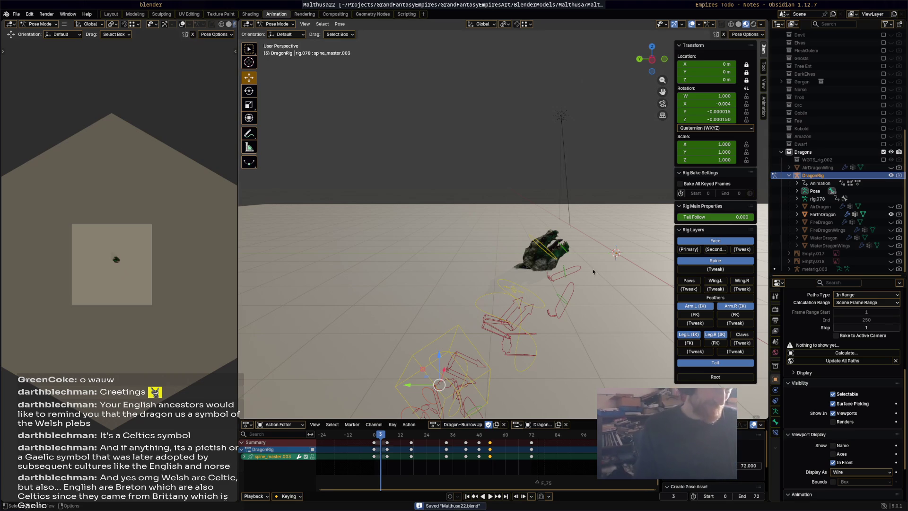
pyautogui.press('space')
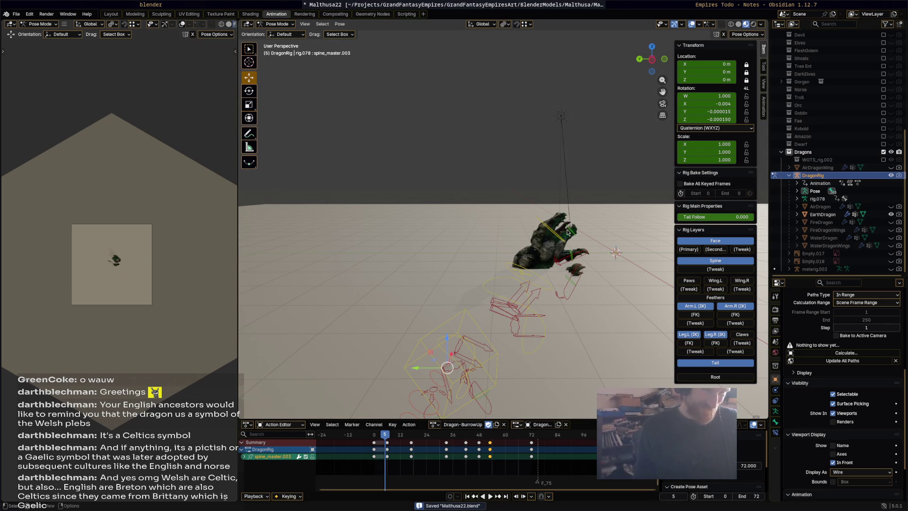
pyautogui.click(573, 234)
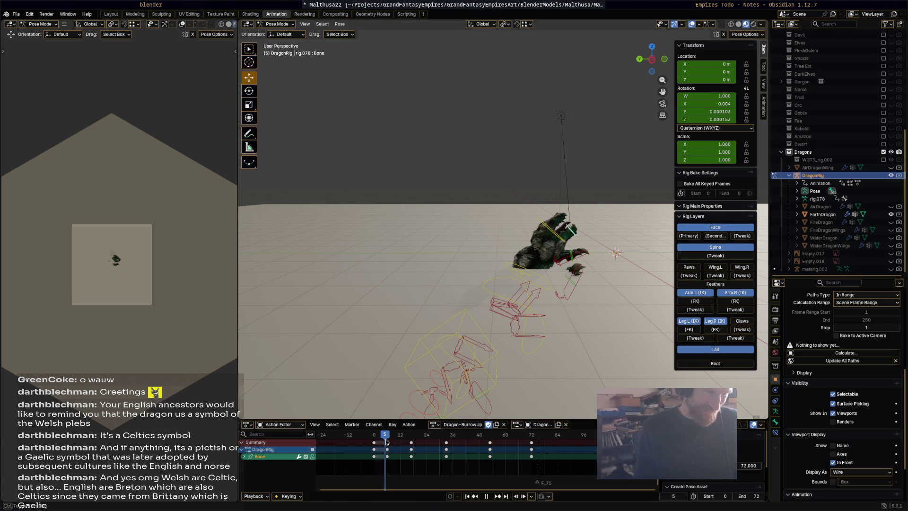
pyautogui.press('space')
pyautogui.press('r')
pyautogui.click(593, 234)
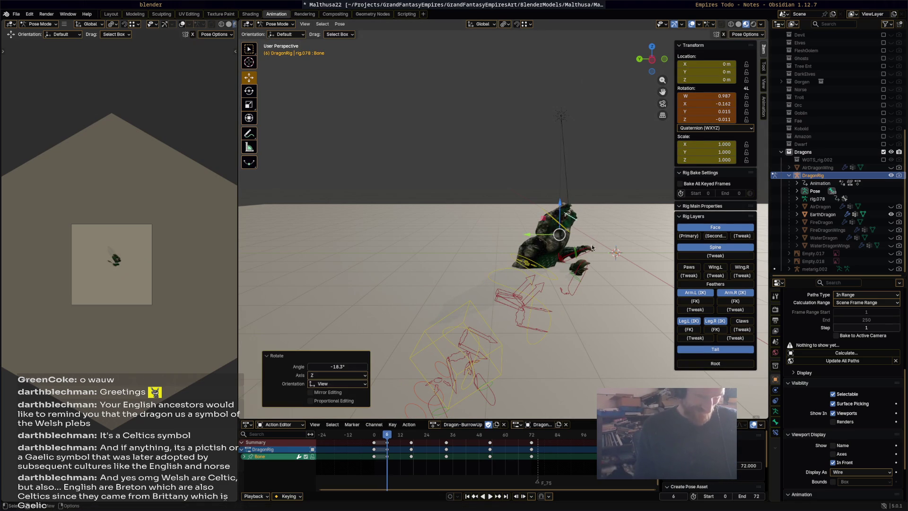
pyautogui.press('i')
# - At frame 17, rotate the head bone to -22.3°, key it, and replay the animation
pyautogui.press('space')
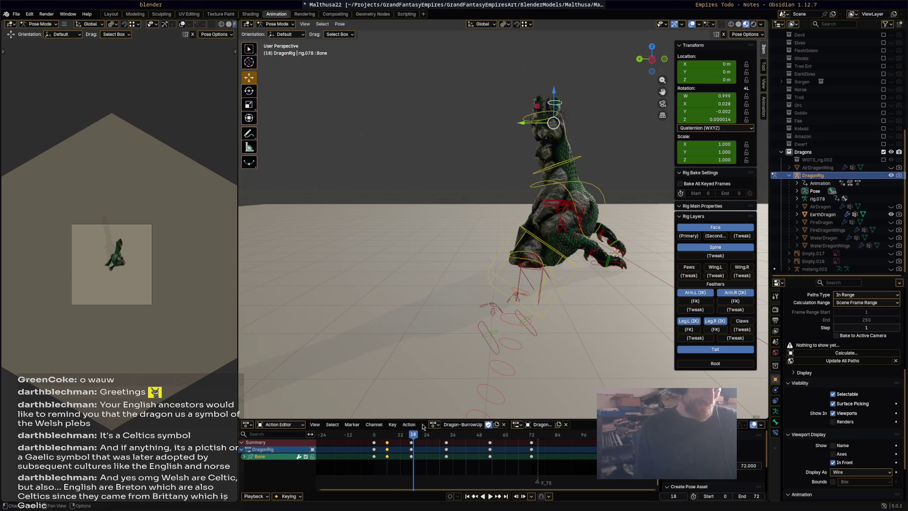
pyautogui.moveTo(413, 436); pyautogui.dragTo(412, 437)
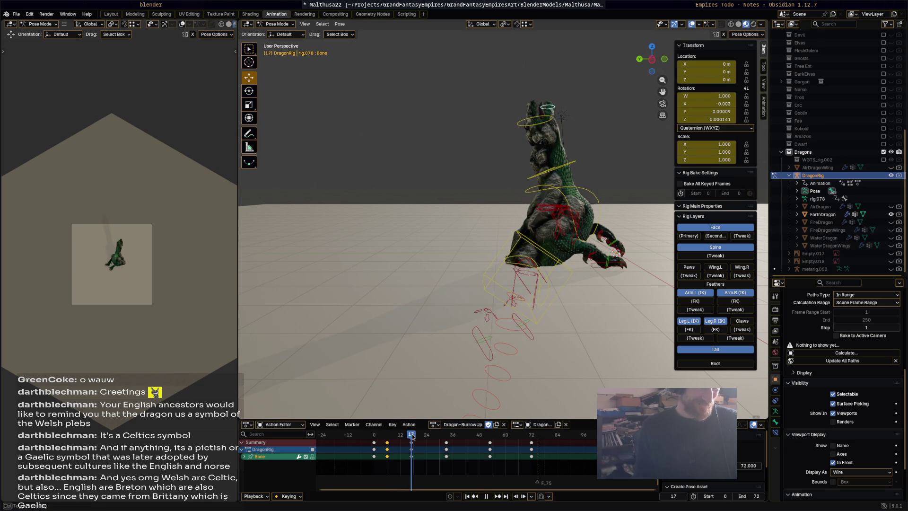
pyautogui.press('space')
pyautogui.press('r')
pyautogui.click(564, 122)
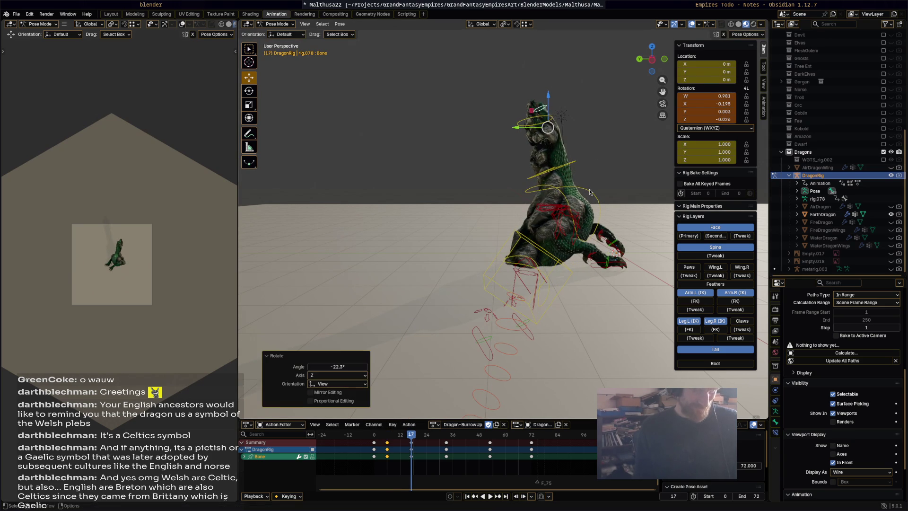
pyautogui.press('space')
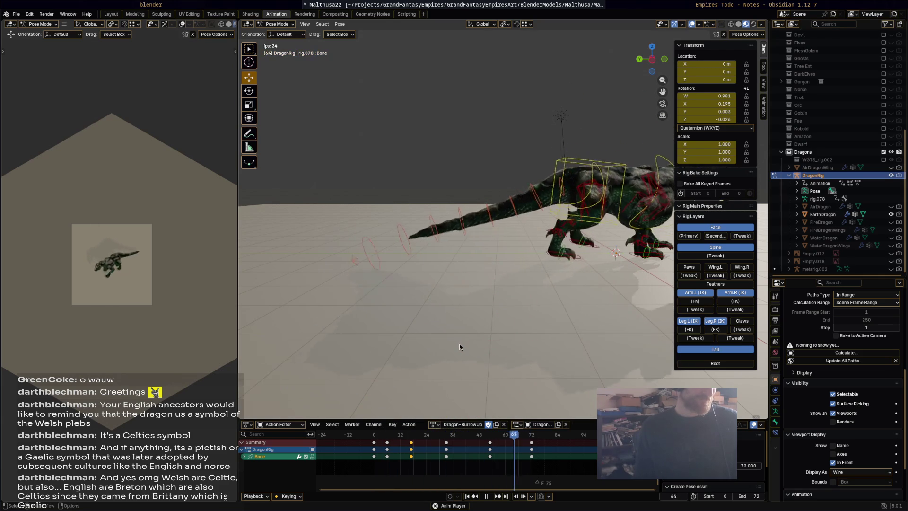
pyautogui.press('Escape')
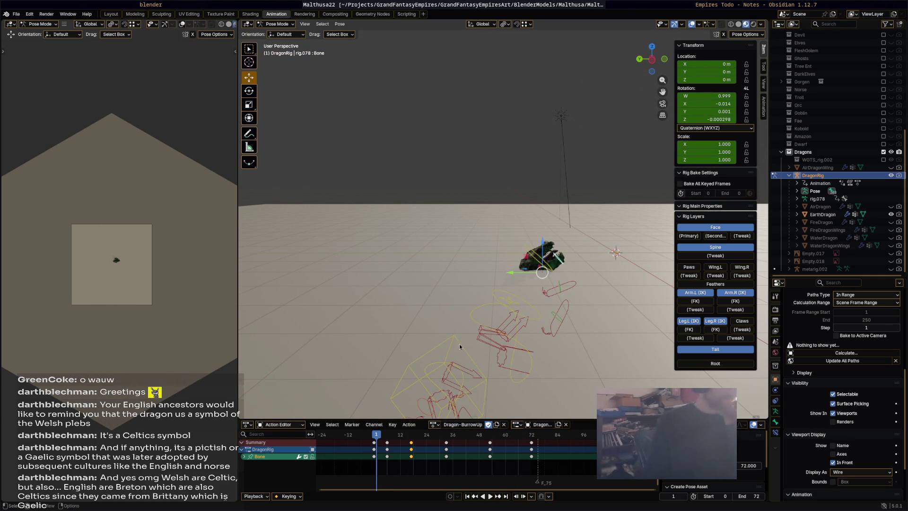
# - Assign the Dragon-SpellAttack action, then hide EarthDragon and show AirDragon in the Outliner
pyautogui.click(435, 425)
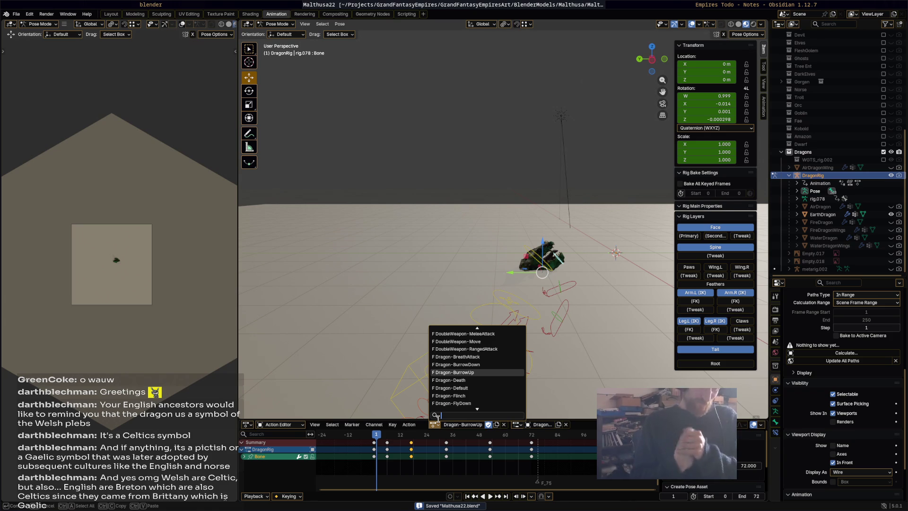
pyautogui.scroll(-15, 499, 370)
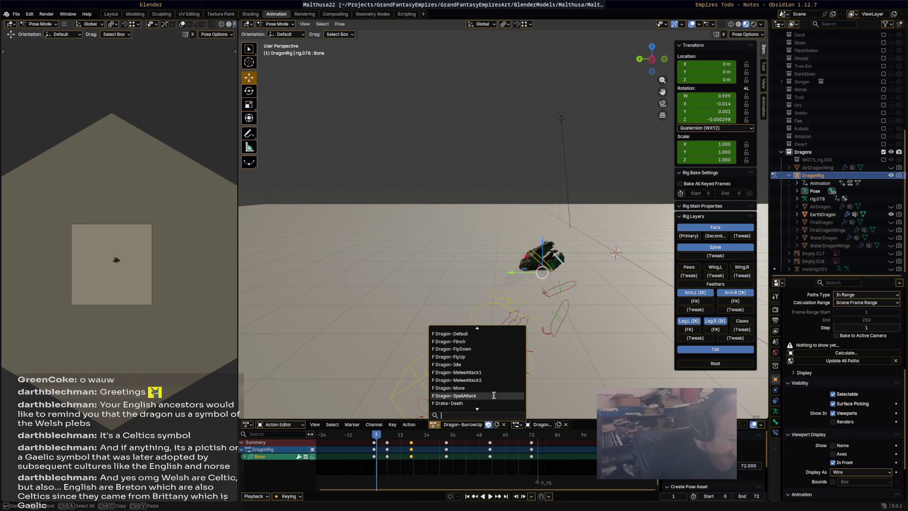
pyautogui.click(520, 396)
pyautogui.moveTo(563, 310)
pyautogui.mouseDown(button='middle')
pyautogui.moveTo(413, 307)
pyautogui.moveTo(458, 280)
pyautogui.moveTo(505, 285)
pyautogui.moveTo(519, 269)
pyautogui.moveTo(491, 265)
pyautogui.mouseUp(button='middle')
pyautogui.click(891, 215)
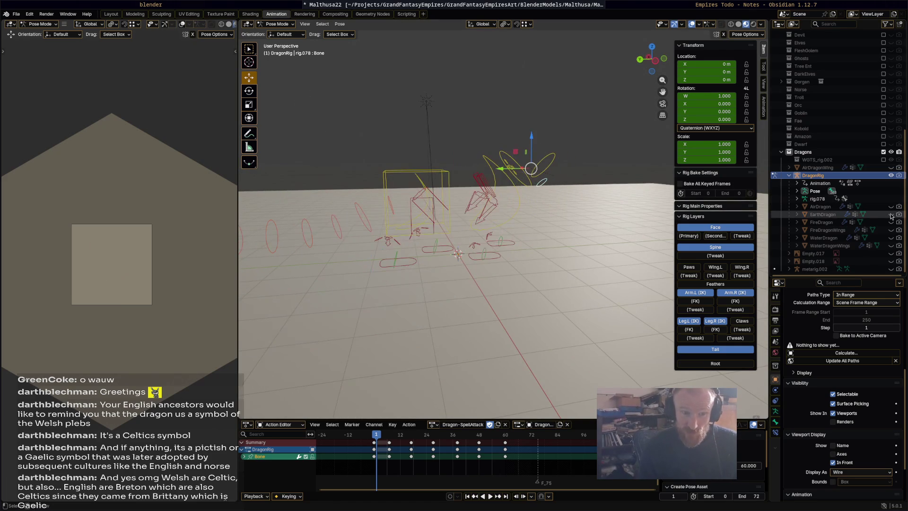
pyautogui.click(890, 207)
# - Show the AirDragonWing feathered wings and play Dragon-SpellAttack through to frame 72
pyautogui.click(891, 168)
pyautogui.moveTo(543, 228)
pyautogui.mouseDown(button='middle')
pyautogui.moveTo(398, 251)
pyautogui.moveTo(267, 223)
pyautogui.moveTo(256, 235)
pyautogui.moveTo(255, 260)
pyautogui.moveTo(328, 252)
pyautogui.moveTo(281, 266)
pyautogui.moveTo(530, 297)
pyautogui.moveTo(560, 316)
pyautogui.moveTo(473, 378)
pyautogui.mouseUp(button='middle')
pyautogui.press('space')
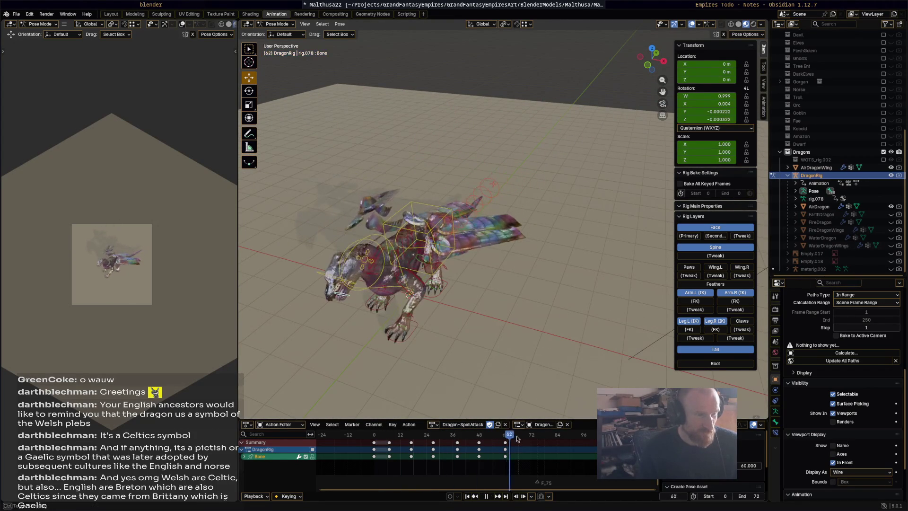
pyautogui.press('space')
pyautogui.moveTo(499, 369)
pyautogui.mouseDown(button='middle')
pyautogui.moveTo(495, 296)
pyautogui.moveTo(550, 284)
pyautogui.moveTo(514, 371)
pyautogui.mouseUp(button='middle')
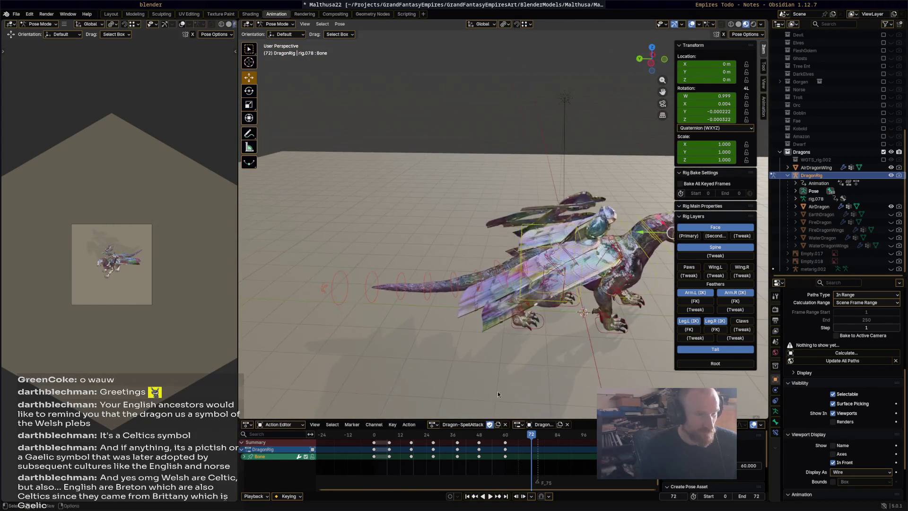
pyautogui.press('space')
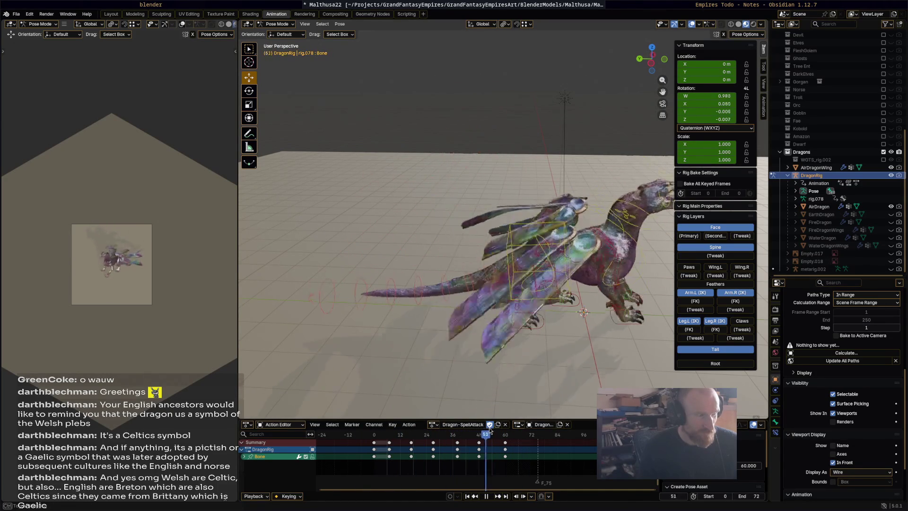
# - Watch the air dragon's spell attack from front, side and low angles, then stop playback
pyautogui.moveTo(457, 349)
pyautogui.mouseDown(button='middle')
pyautogui.moveTo(540, 308)
pyautogui.moveTo(560, 288)
pyautogui.moveTo(590, 303)
pyautogui.mouseUp(button='middle')
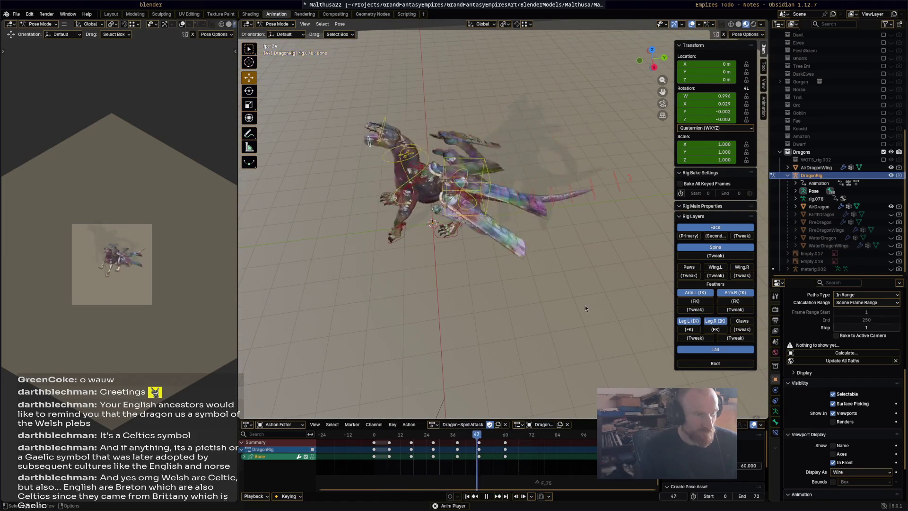
pyautogui.moveTo(497, 284); pyautogui.dragTo(578, 257, button='middle')
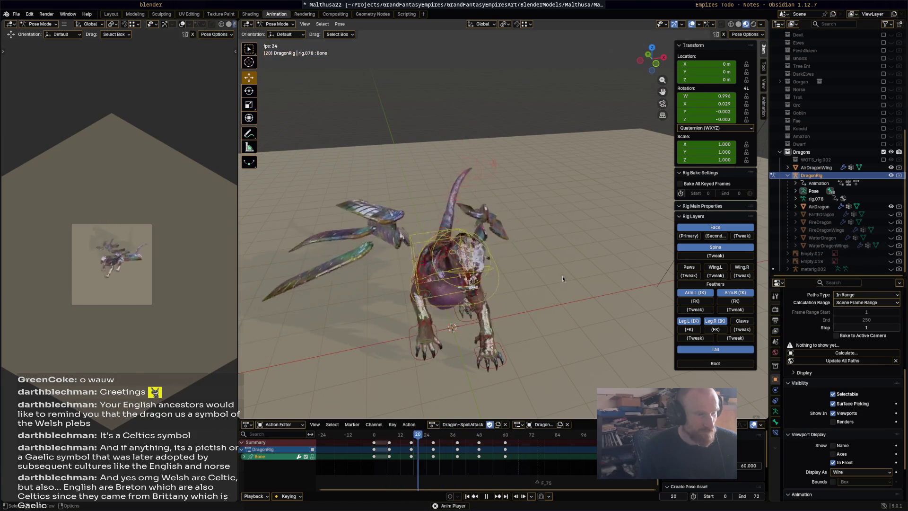
pyautogui.moveTo(532, 279)
pyautogui.mouseDown(button='middle')
pyautogui.moveTo(544, 272)
pyautogui.moveTo(445, 251)
pyautogui.moveTo(419, 259)
pyautogui.moveTo(370, 308)
pyautogui.moveTo(304, 292)
pyautogui.moveTo(396, 274)
pyautogui.moveTo(300, 278)
pyautogui.moveTo(282, 290)
pyautogui.mouseUp(button='middle')
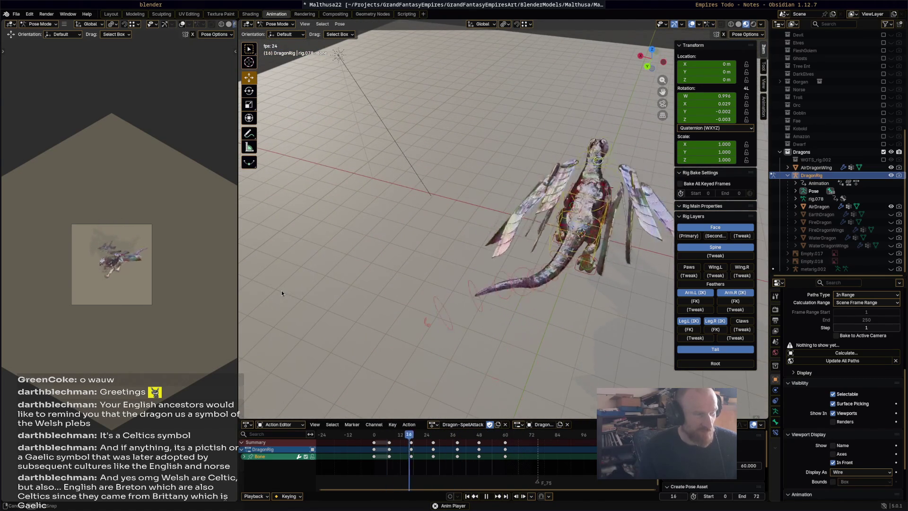
pyautogui.keyDown('shift'); pyautogui.moveTo(407, 263); pyautogui.dragTo(336, 260, button='middle'); pyautogui.keyUp('shift')
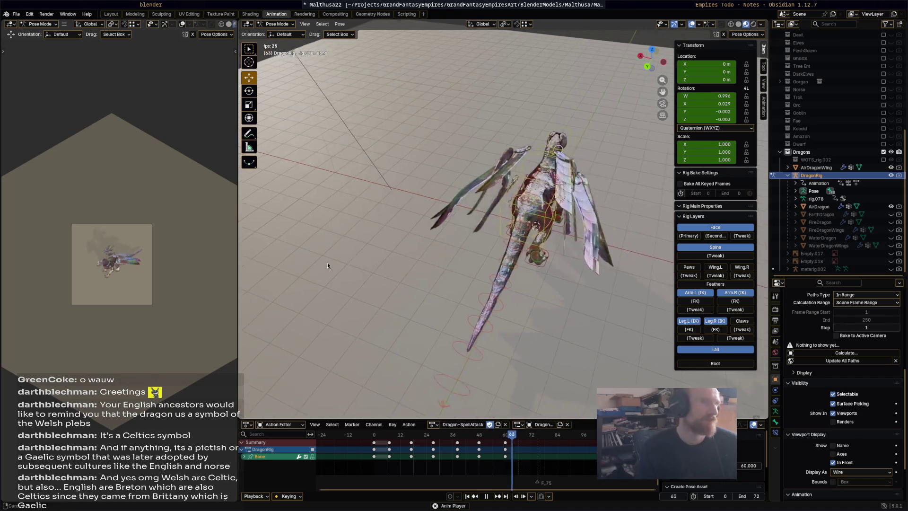
pyautogui.moveTo(364, 217); pyautogui.dragTo(240, 222, button='middle')
pyautogui.press('space')
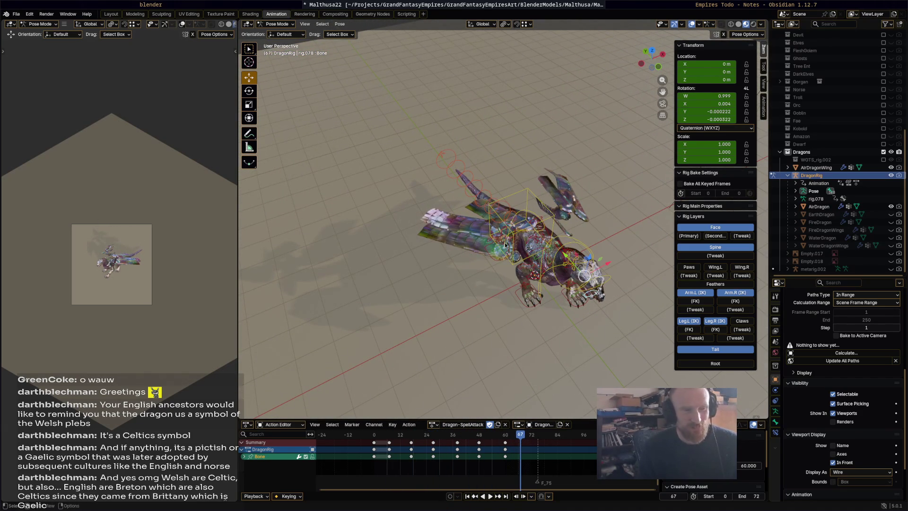
pyautogui.moveTo(500, 251); pyautogui.dragTo(471, 246, button='middle')
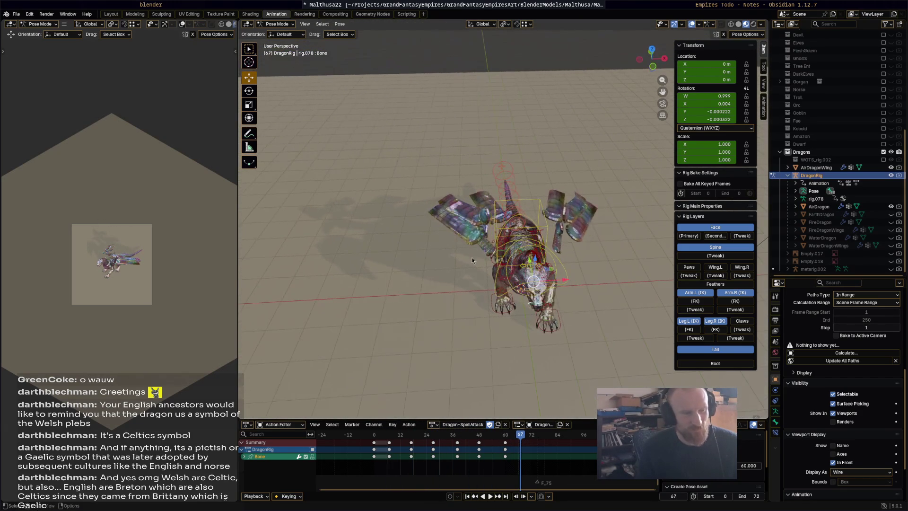
pyautogui.click(432, 425)
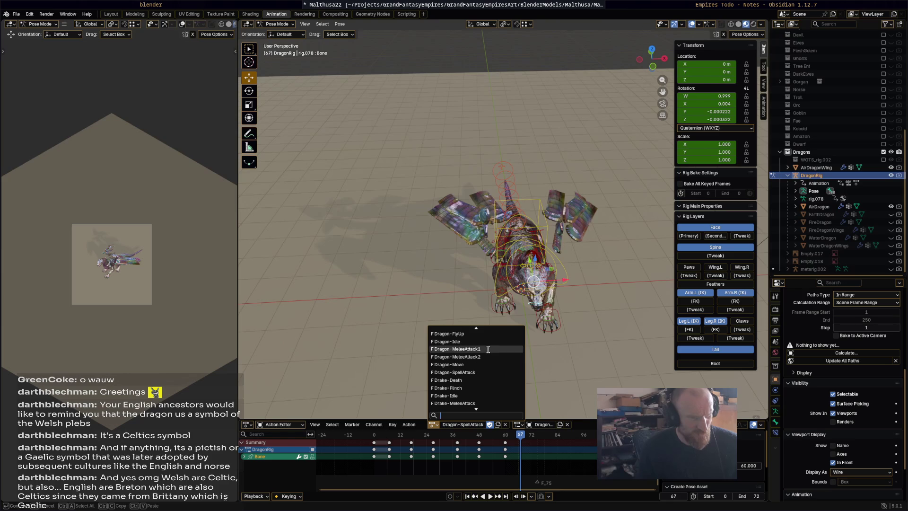
# - Assign Dragon-MeleeAttack1 to the air dragon's rig and watch it play from several angles
pyautogui.click(476, 350)
pyautogui.moveTo(391, 286); pyautogui.dragTo(430, 296, button='middle')
pyautogui.press('space')
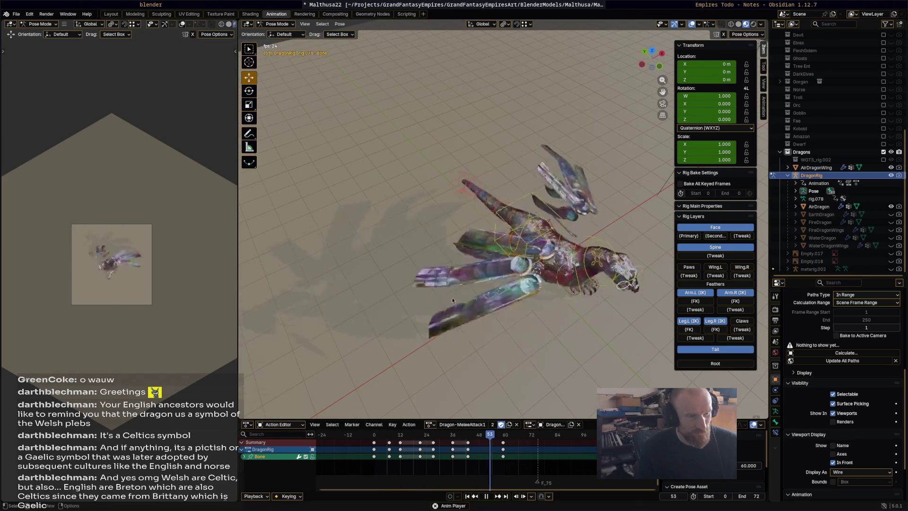
pyautogui.moveTo(453, 300); pyautogui.dragTo(492, 303, button='middle')
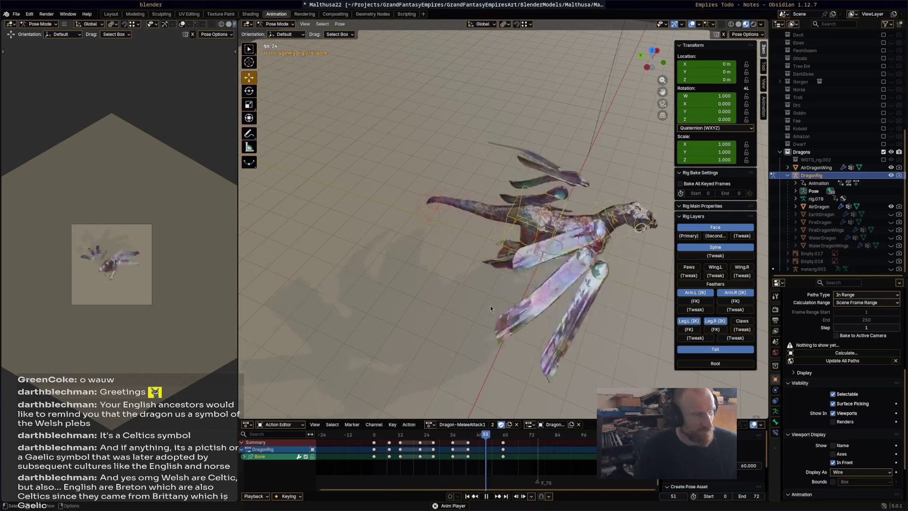
pyautogui.moveTo(490, 305)
pyautogui.mouseDown(button='middle')
pyautogui.moveTo(601, 287)
pyautogui.moveTo(603, 269)
pyautogui.moveTo(589, 288)
pyautogui.moveTo(511, 271)
pyautogui.moveTo(408, 274)
pyautogui.moveTo(375, 307)
pyautogui.moveTo(339, 293)
pyautogui.moveTo(345, 283)
pyautogui.mouseUp(button='middle')
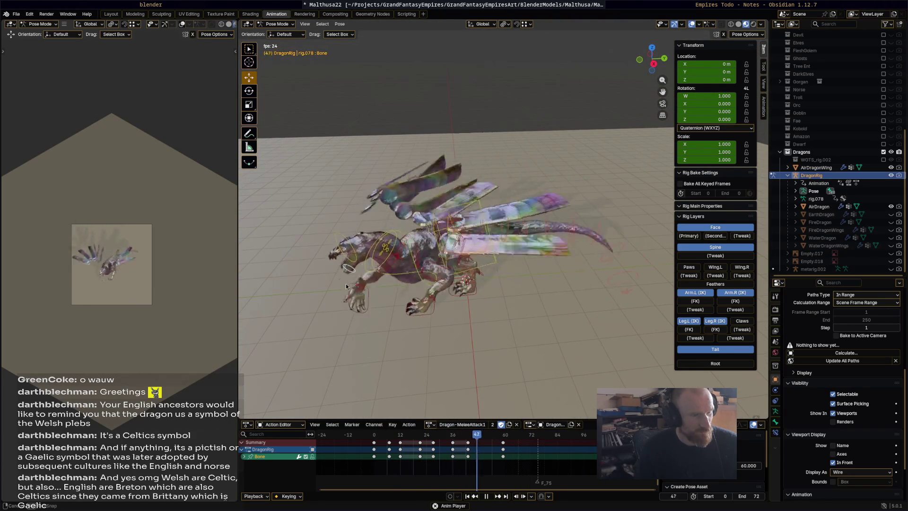
pyautogui.press('space')
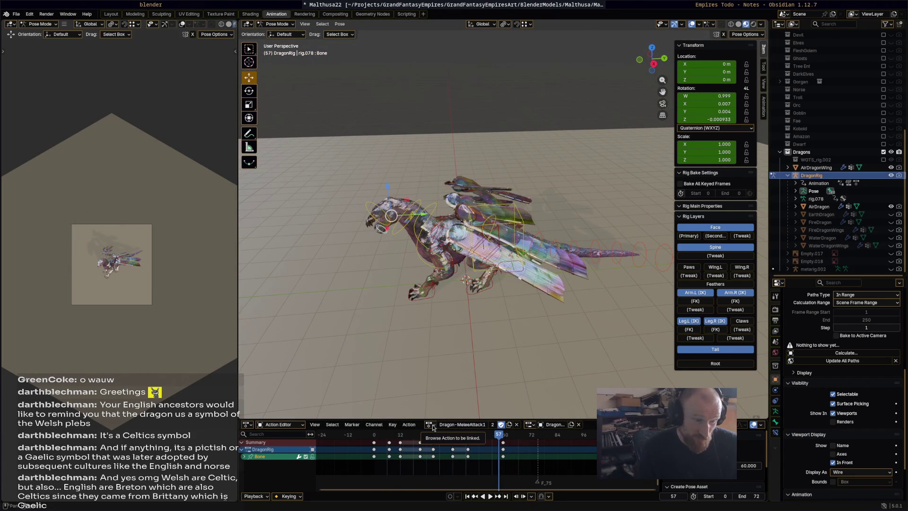
pyautogui.click(431, 425)
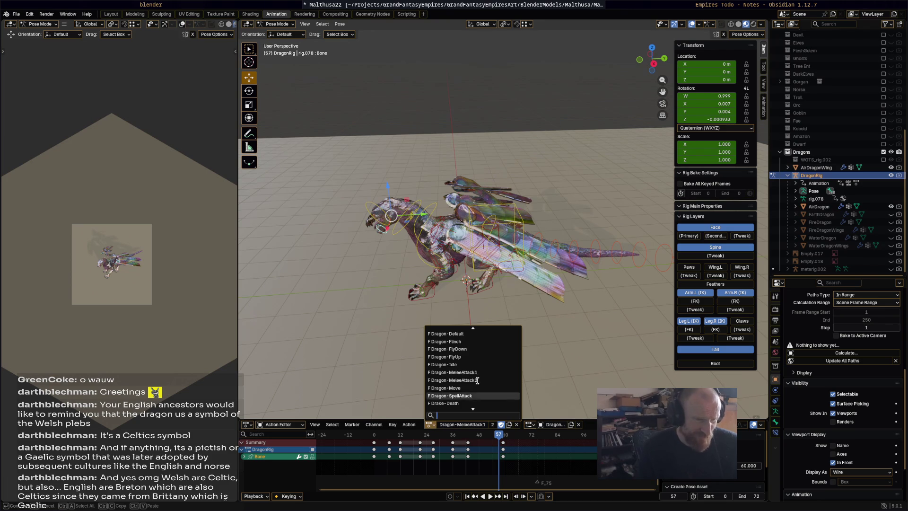
# - Return Dragon-SpellAttack to its first frame, duplicate it, and start typing the copy's new name
pyautogui.click(482, 395)
pyautogui.press('space')
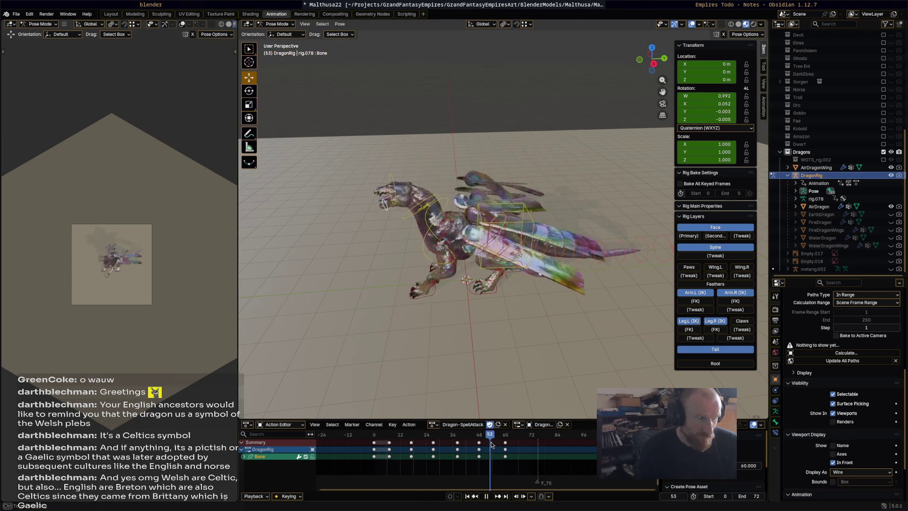
pyautogui.click(375, 446)
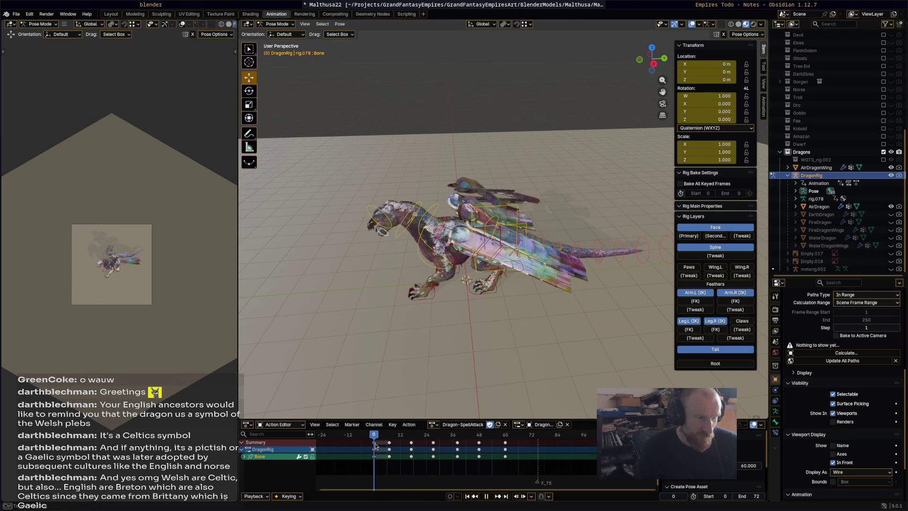
pyautogui.press('space')
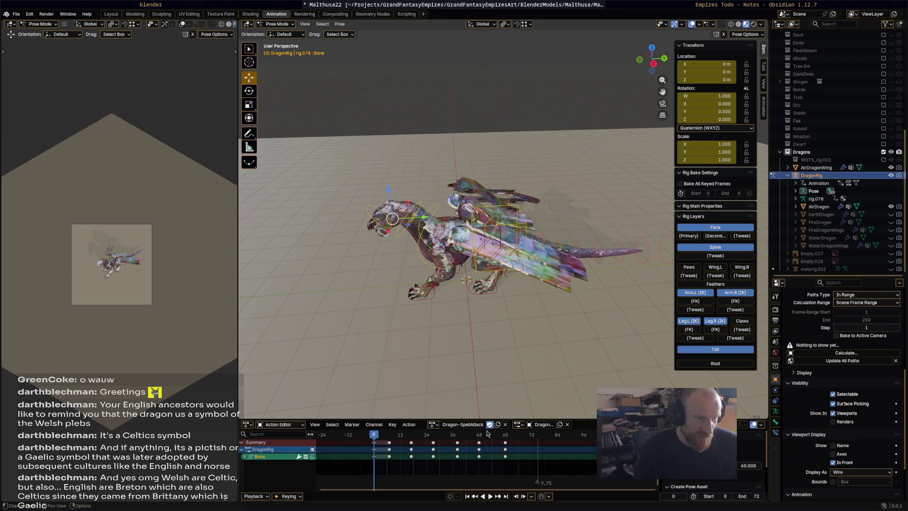
pyautogui.click(497, 424)
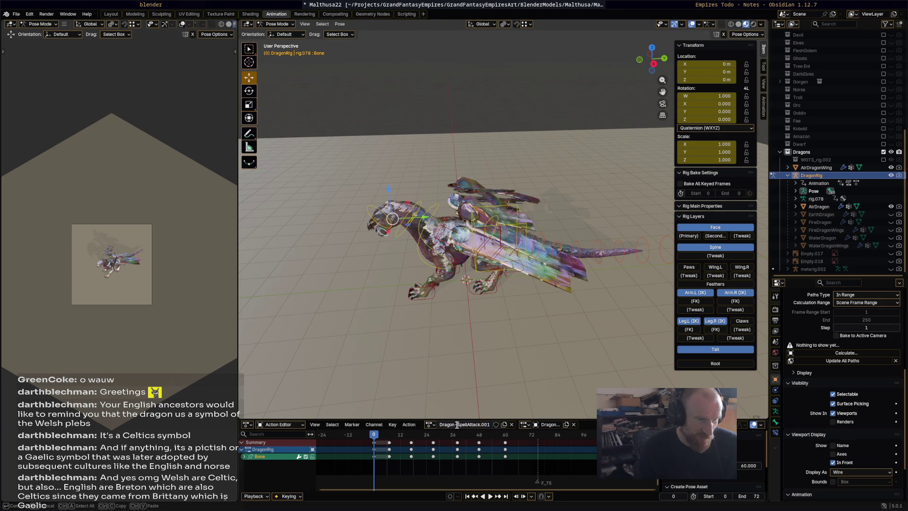
pyautogui.write('Tail')
pyautogui.write('TeleportOu')
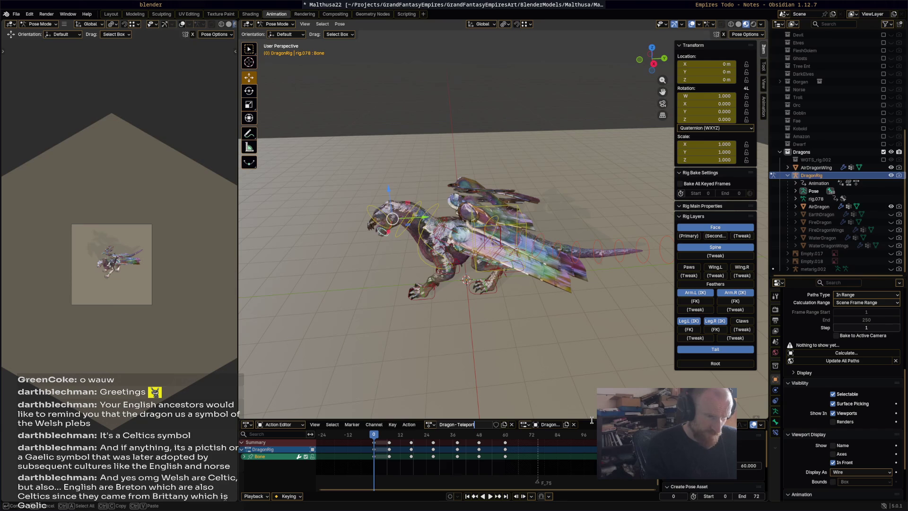
# - Confirm the copied action's name as Dragon-TeleportOut and save the file
pyautogui.press('Return')
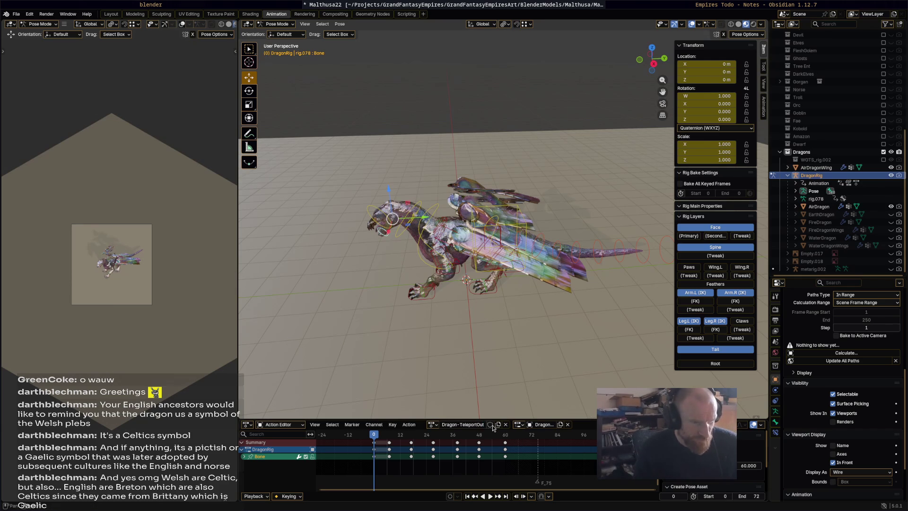
pyautogui.moveTo(554, 342)
pyautogui.mouseDown(button='middle')
pyautogui.moveTo(567, 311)
pyautogui.moveTo(560, 337)
pyautogui.mouseUp(button='middle')
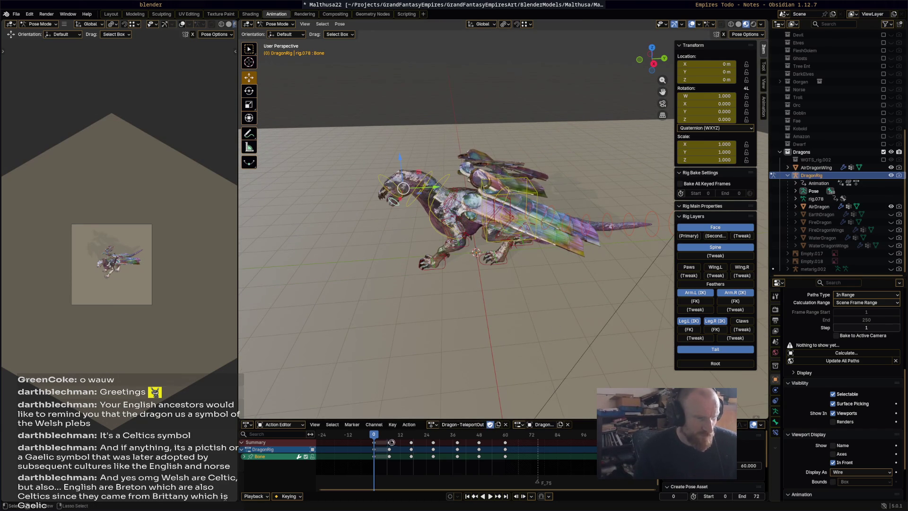
pyautogui.hotkey('ctrl', 's')
pyautogui.moveTo(500, 315); pyautogui.dragTo(500, 308, button='middle')
# - Select all bones, preview the teleport-out animation stopping at frame 60, and save Malthusa22.blend
pyautogui.press('a')
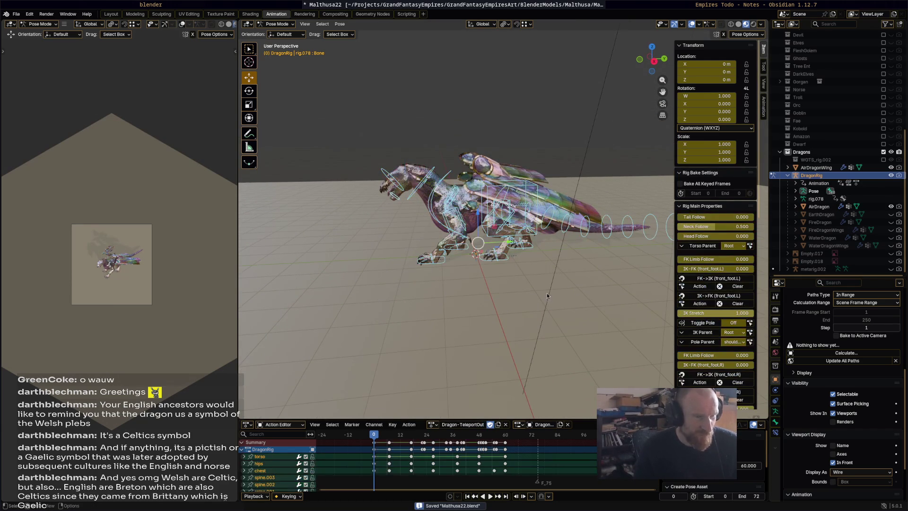
pyautogui.press('space')
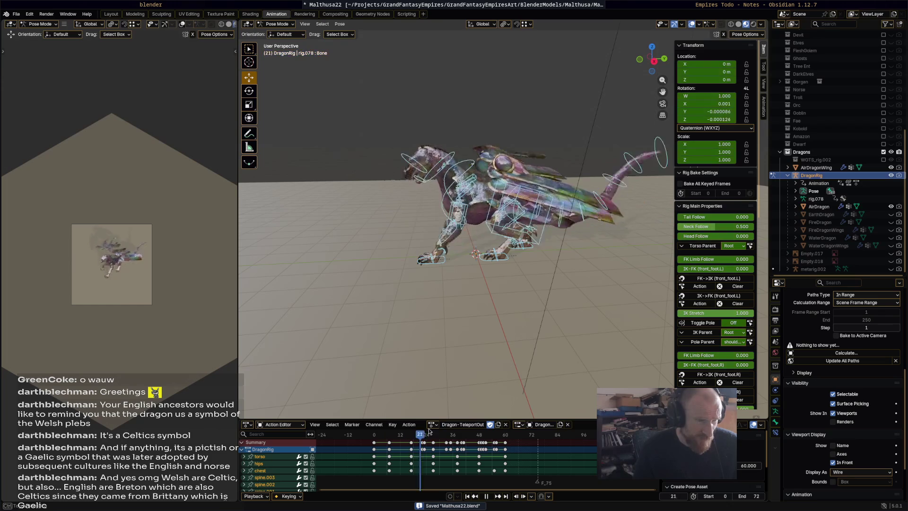
pyautogui.moveTo(487, 432)
pyautogui.mouseDown()
pyautogui.moveTo(523, 435)
pyautogui.moveTo(505, 436)
pyautogui.mouseUp()
pyautogui.press('space')
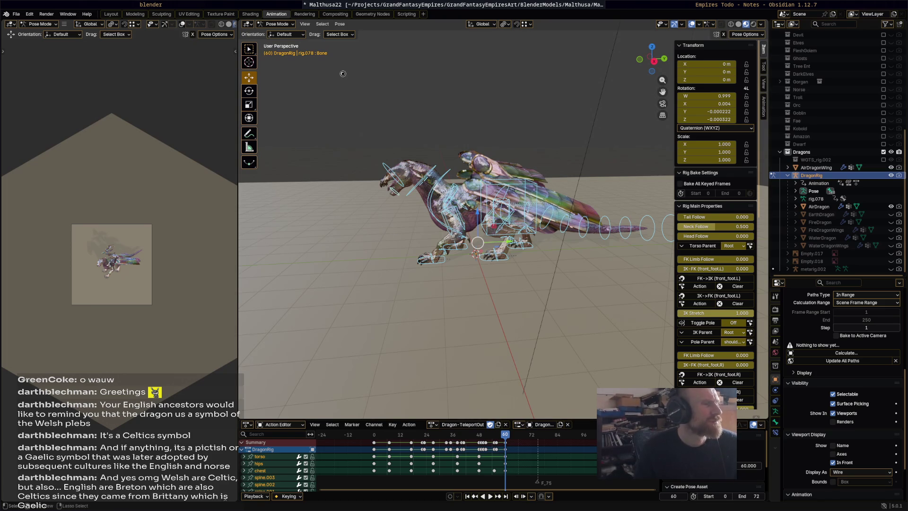
pyautogui.hotkey('ctrl', 's')
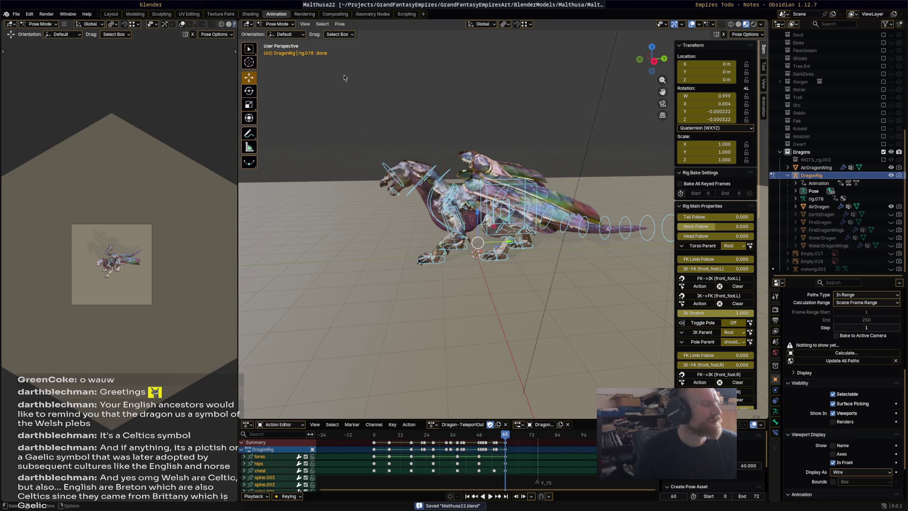
pyautogui.click(291, 25)
# - Switch the rig to Object Mode, then select ShadowCatcher, AirDragonWing and DragonRig
pyautogui.hotkey('ctrl', 'Tab')
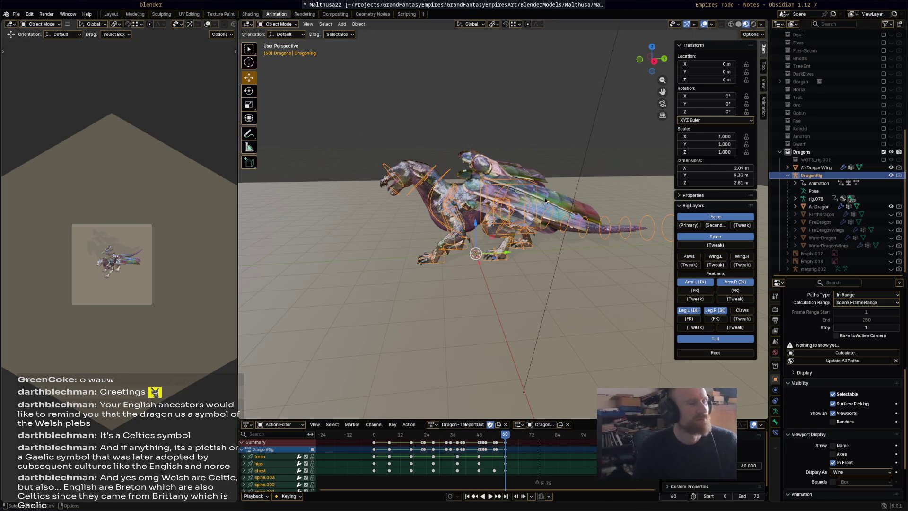
pyautogui.press('a')
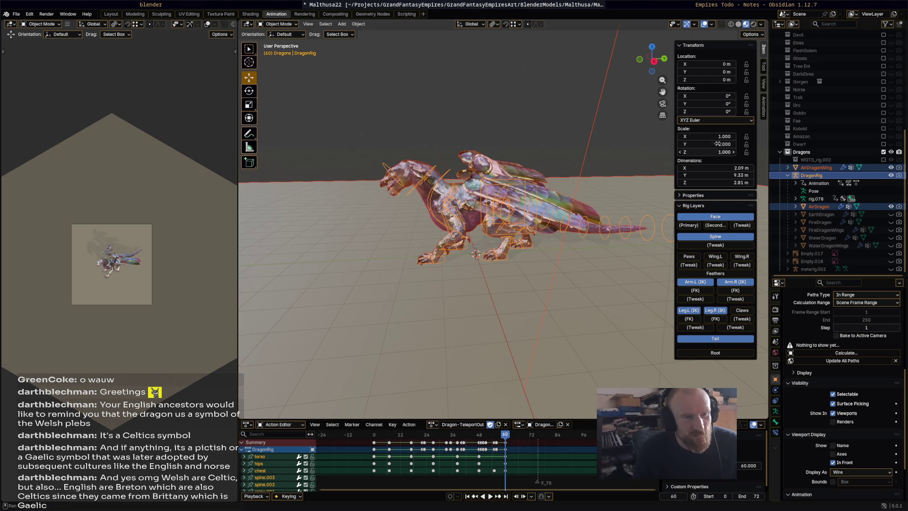
pyautogui.click(425, 246)
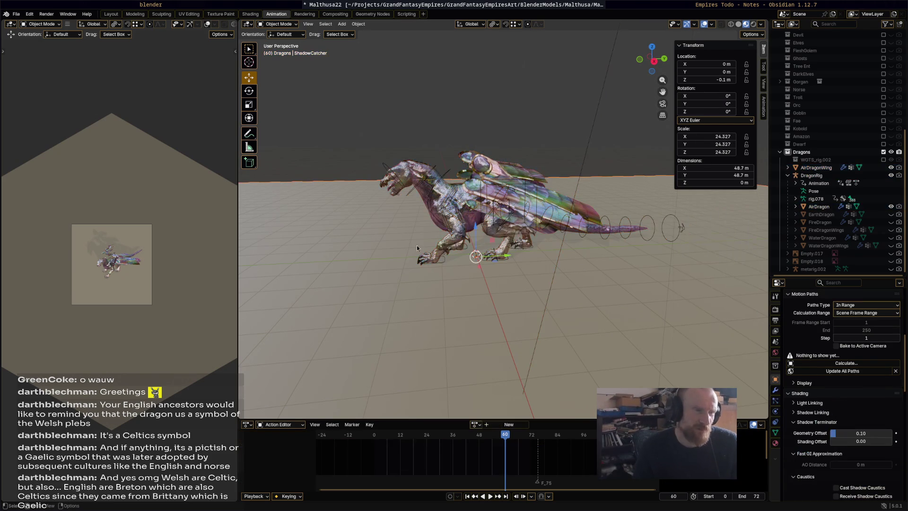
pyautogui.click(522, 195)
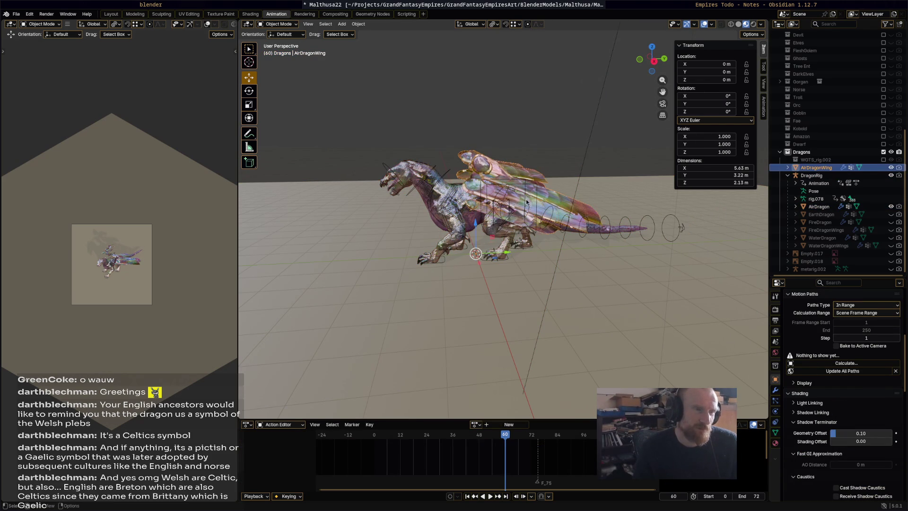
pyautogui.click(492, 186)
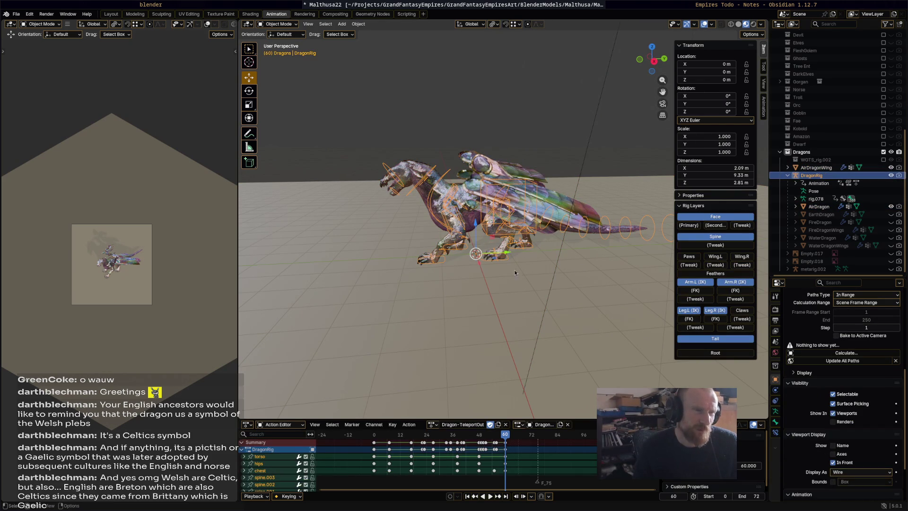
# - Parent AirDragonWing to DragonRig with automatic weights, leaving only the rig selected at frame 0
pyautogui.click(812, 168)
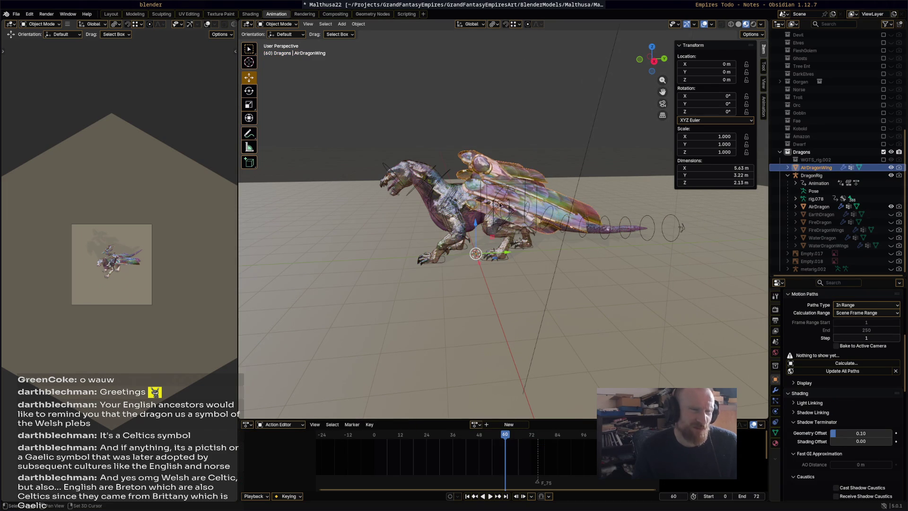
pyautogui.keyDown('shift'); pyautogui.click(447, 174); pyautogui.keyUp('shift')
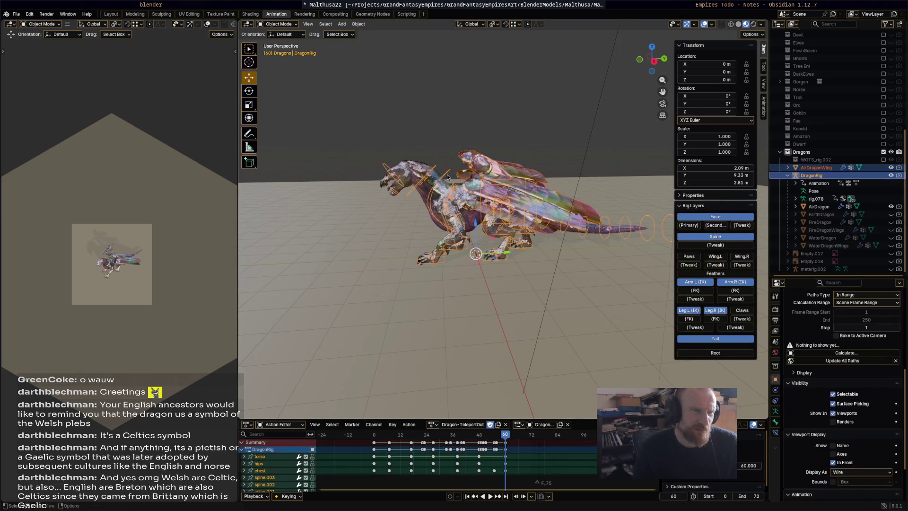
pyautogui.rightClick(447, 174)
pyautogui.moveTo(442, 257)
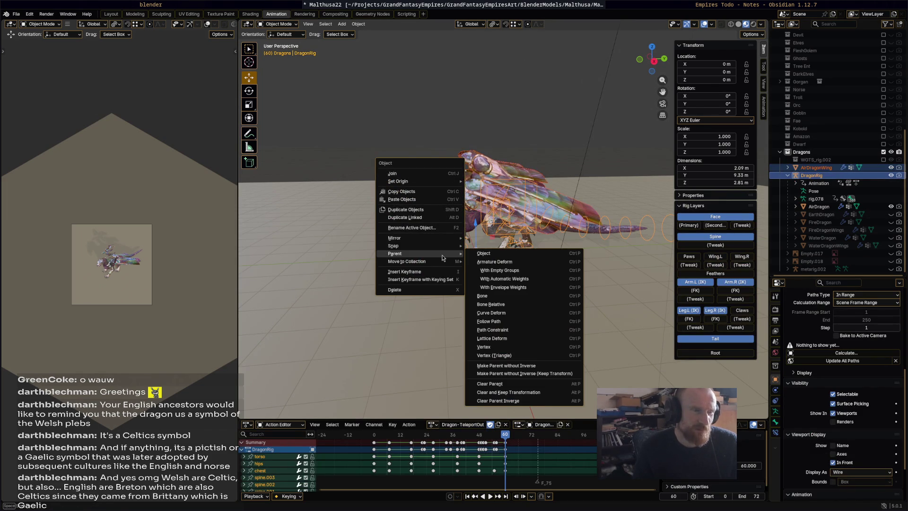
pyautogui.click(509, 279)
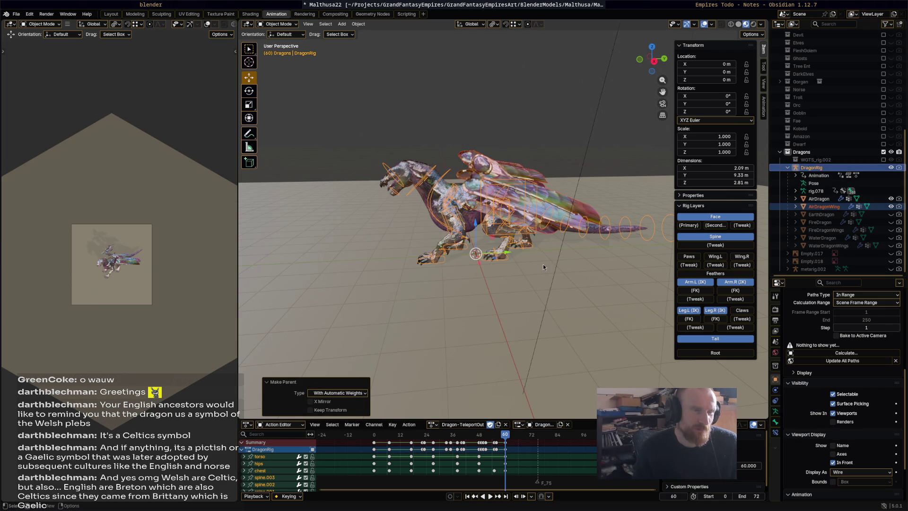
pyautogui.click(445, 173)
pyautogui.click(446, 173)
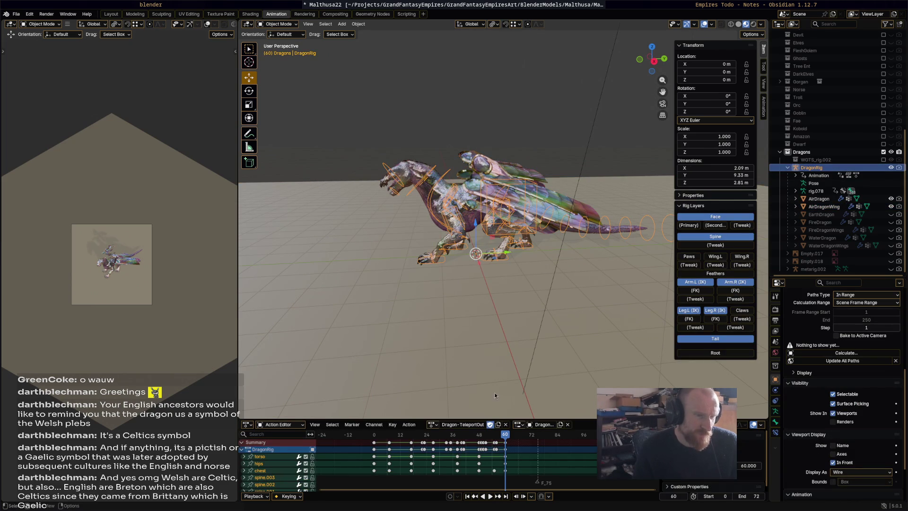
pyautogui.hotkey('shift', 'Left')
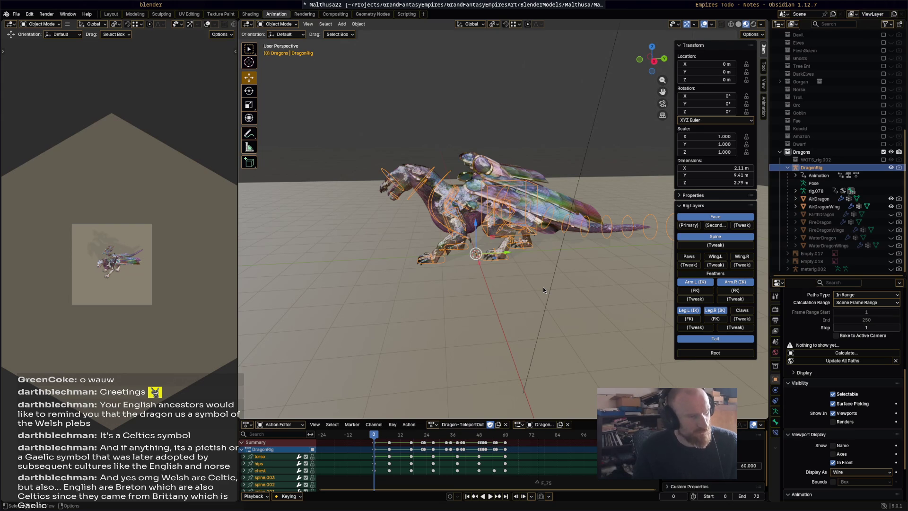
# - Keyframe DragonRig at frame 0, then key Scale X/Y/Z at 0.01 on frame 60
pyautogui.press('i')
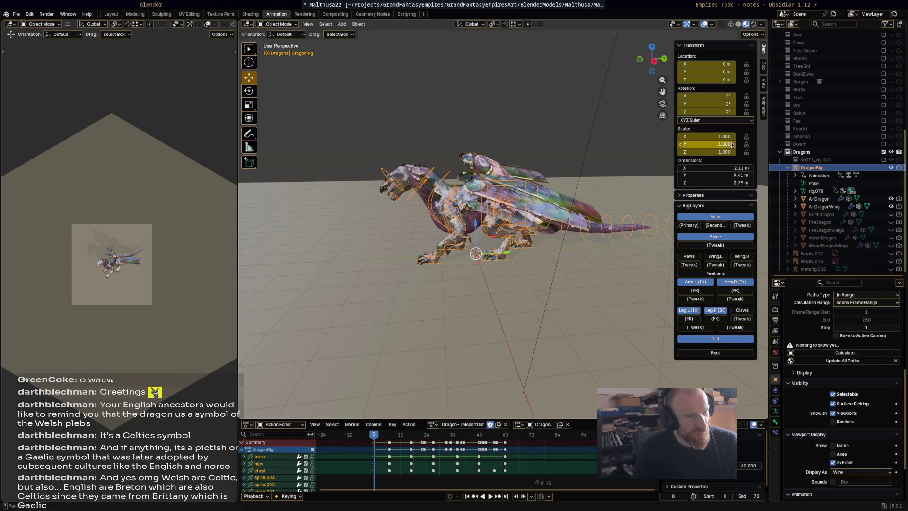
pyautogui.moveTo(508, 434); pyautogui.dragTo(505, 437)
pyautogui.press('space')
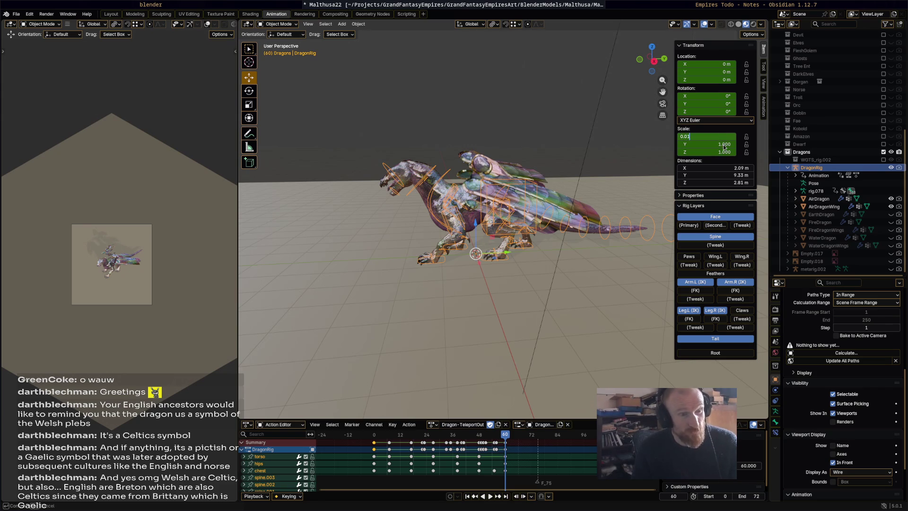
pyautogui.press('Return')
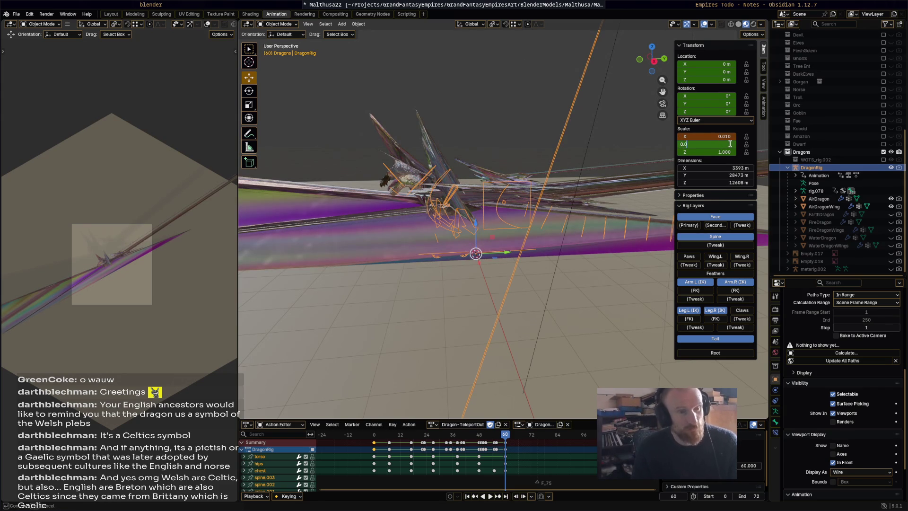
pyautogui.press('Return')
pyautogui.click(726, 152)
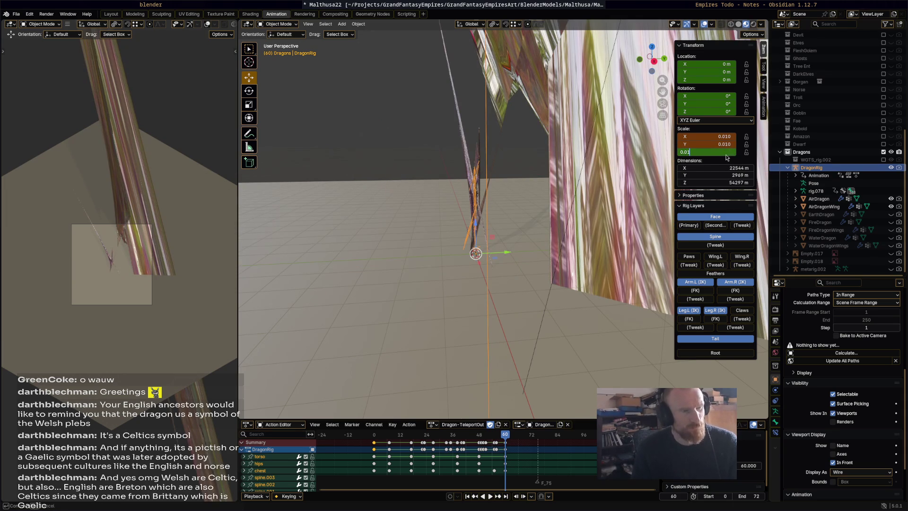
pyautogui.press('Return')
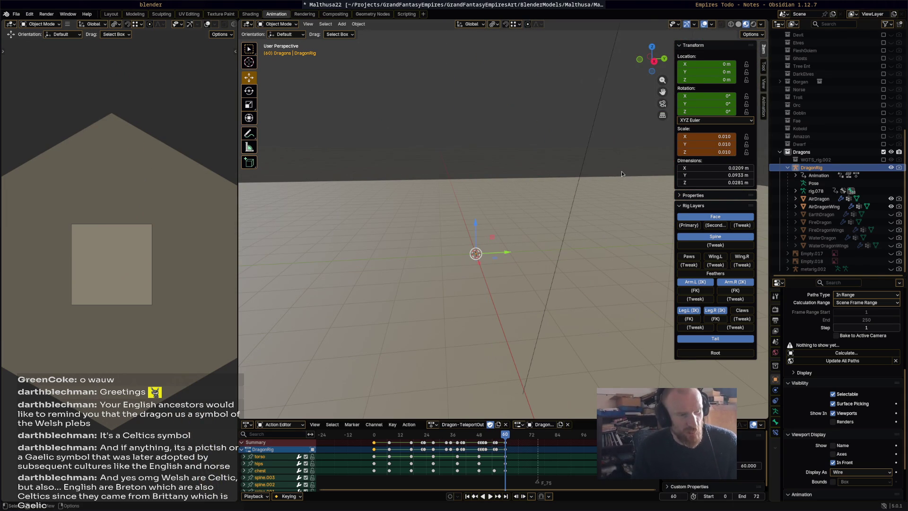
pyautogui.press('i')
# - Play the shrinking TeleportOut animation back from the start
pyautogui.moveTo(495, 436); pyautogui.dragTo(368, 438)
pyautogui.press('space')
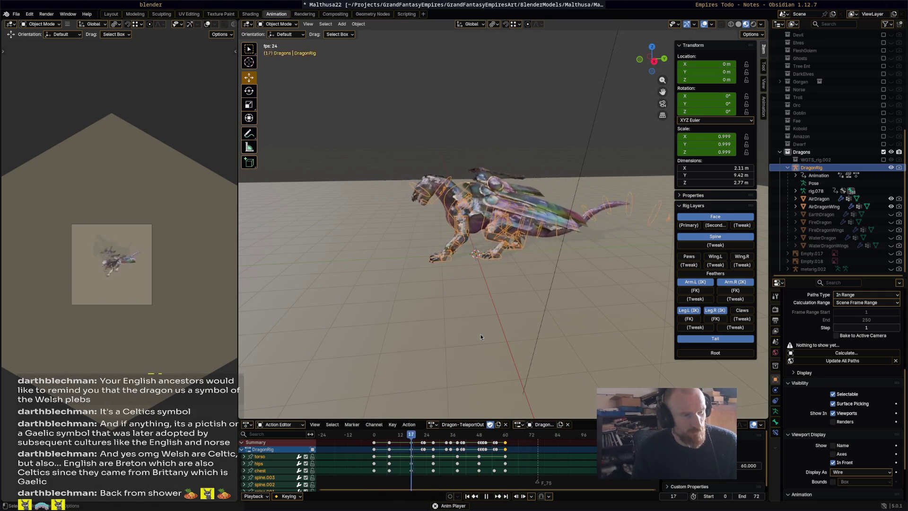
pyautogui.press('space')
pyautogui.hotkey('shift', 'ctrl', 'space')
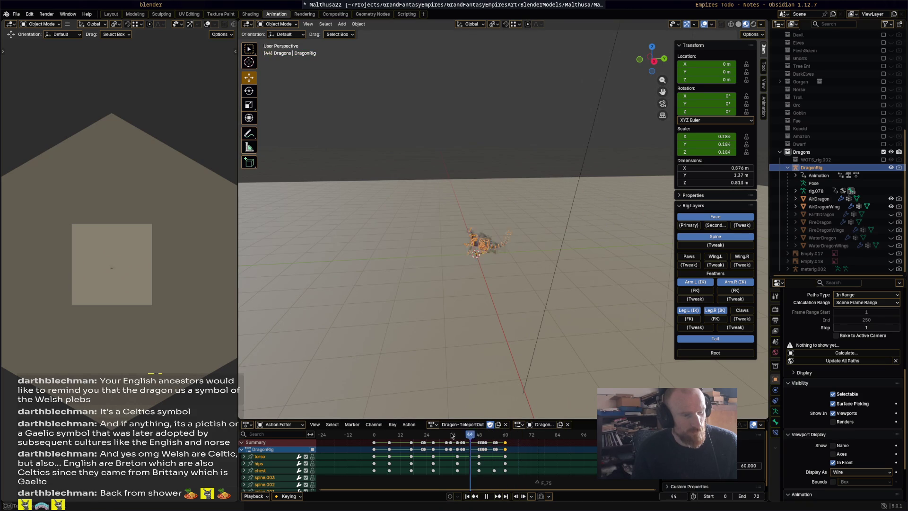
# - Enlarge the Action Editor and drag the frame-0 Object Transforms keyframe about 34 frames later
pyautogui.scroll(-4, 537, 452)
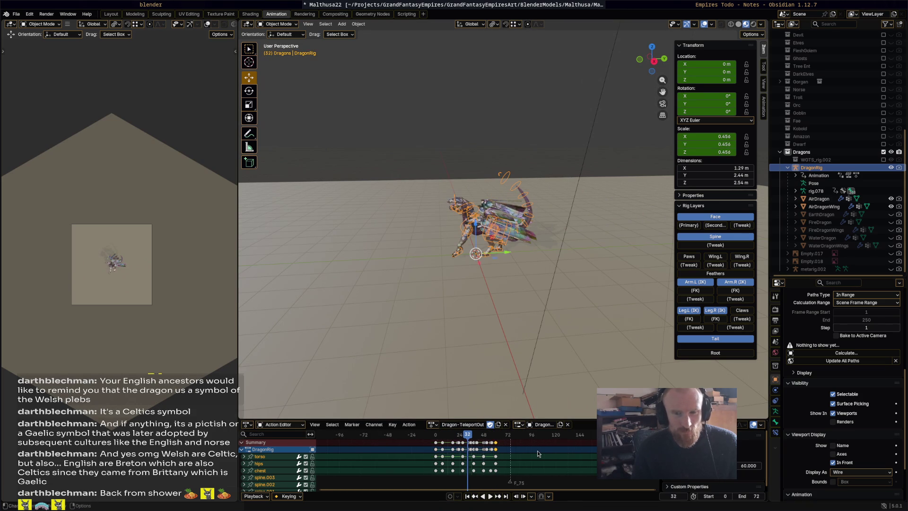
pyautogui.moveTo(583, 420); pyautogui.dragTo(582, 213)
pyautogui.scroll(-3, 426, 308)
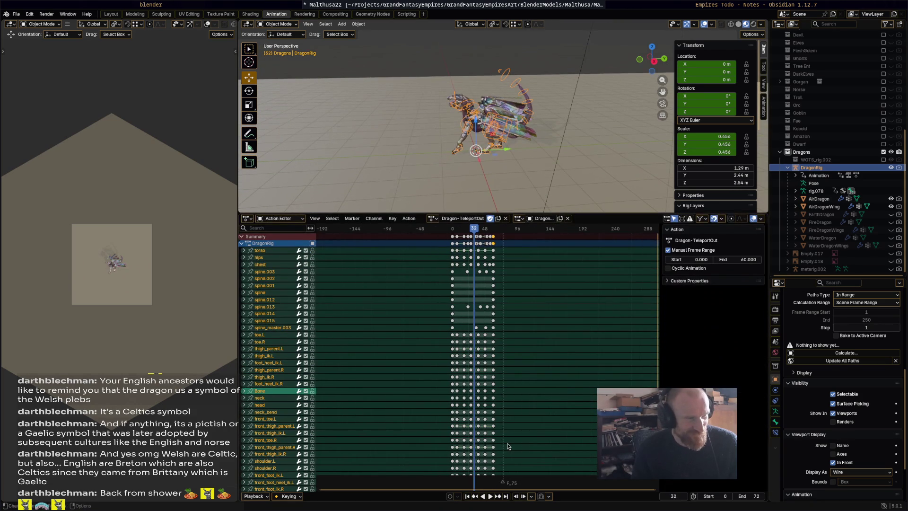
pyautogui.click(242, 244)
pyautogui.click(242, 243)
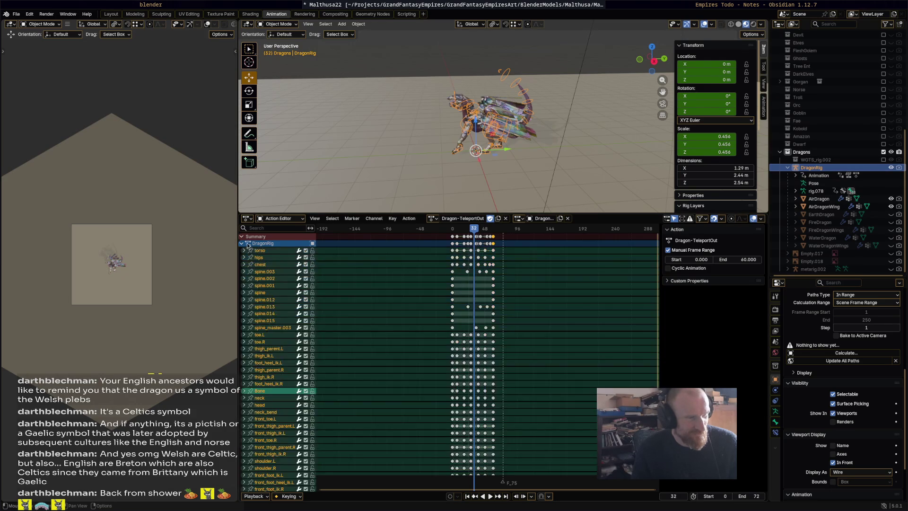
pyautogui.scroll(-3, 287, 355)
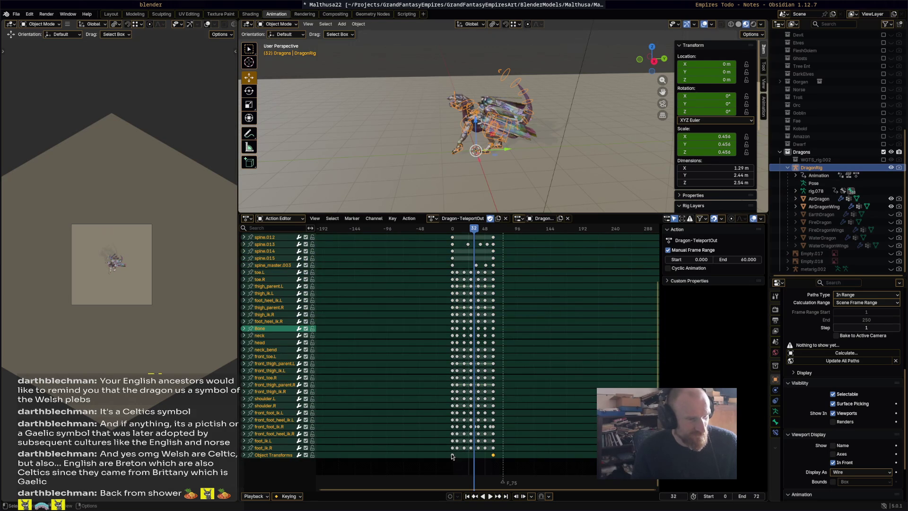
pyautogui.moveTo(452, 455); pyautogui.dragTo(482, 456)
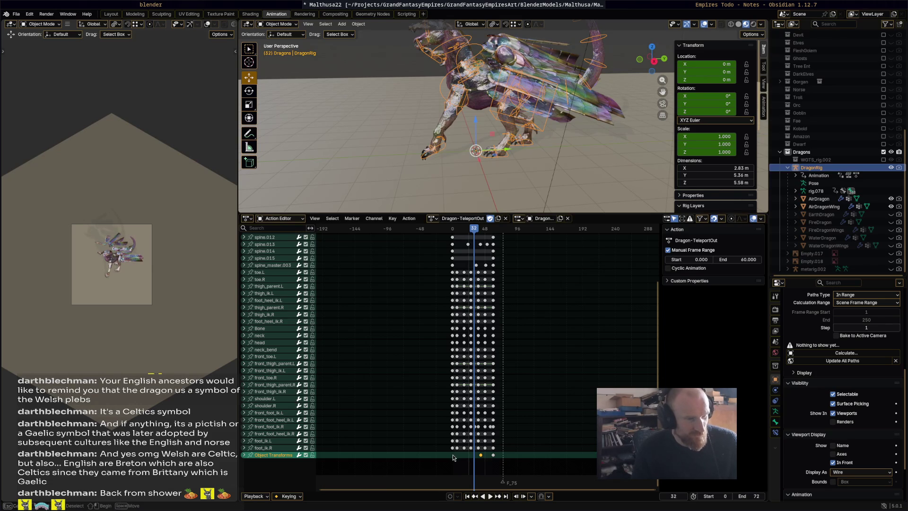
# - Copy the Object Transforms keyframe and preview playback up to frame 42
pyautogui.click(452, 229)
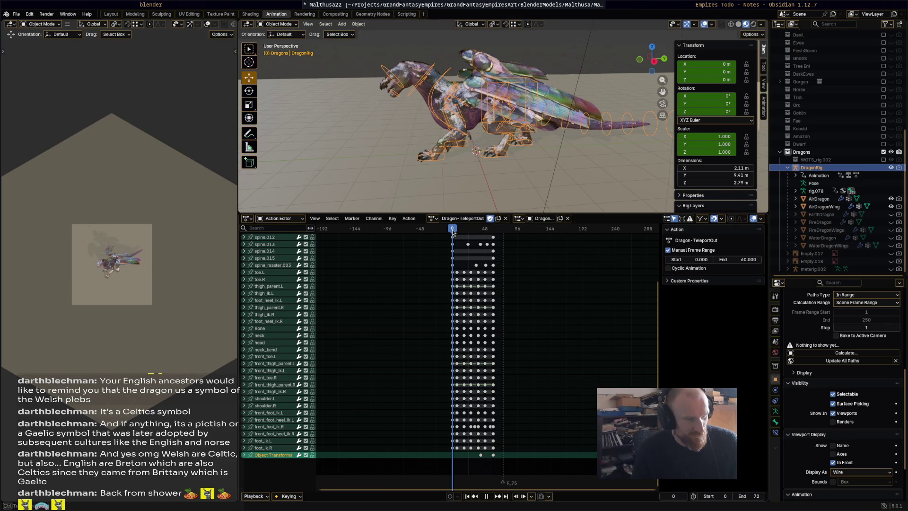
pyautogui.hotkey('ctrl', 'c')
pyautogui.press('space')
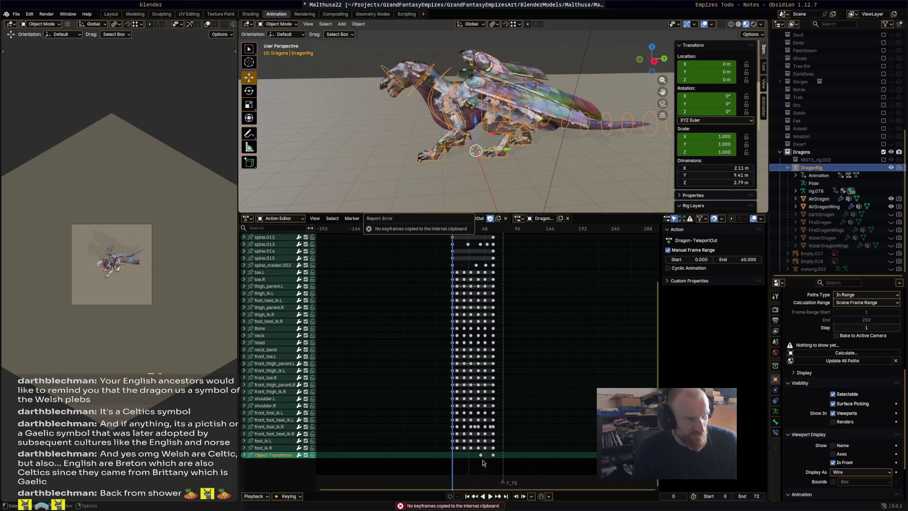
pyautogui.rightClick(481, 459)
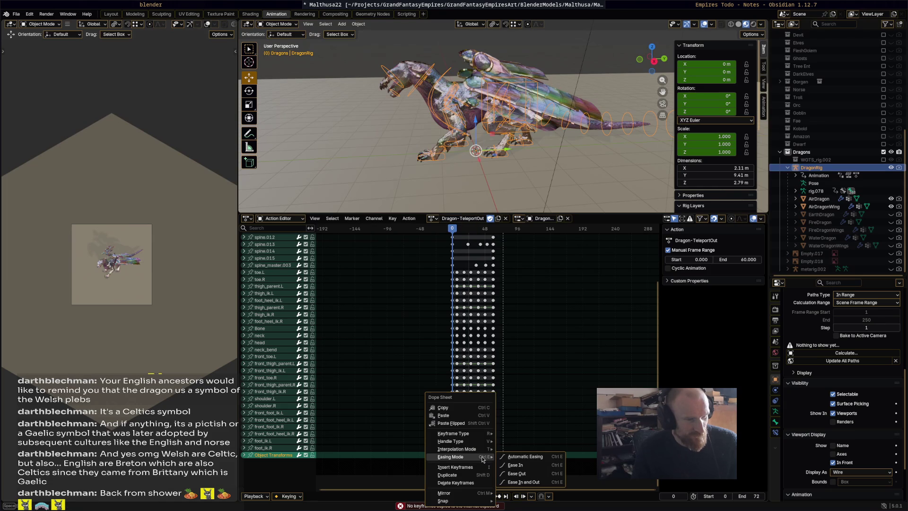
pyautogui.click(469, 414)
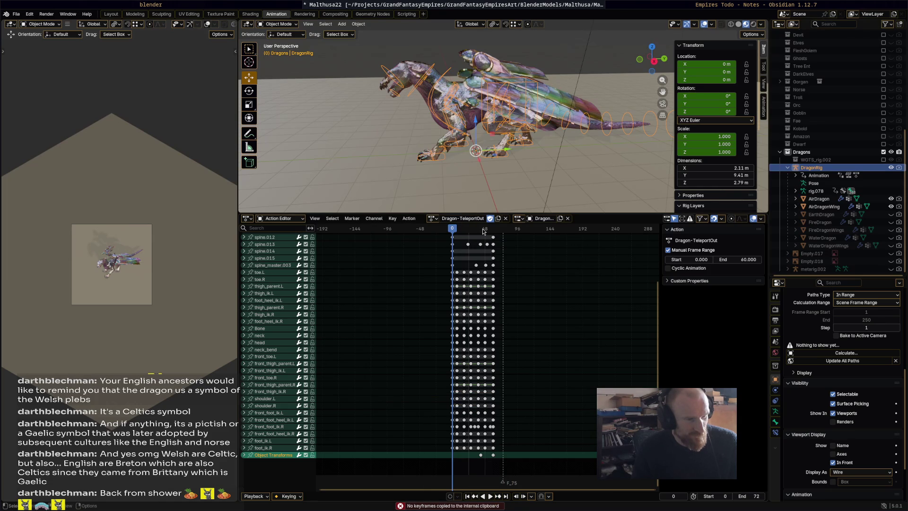
pyautogui.press('space')
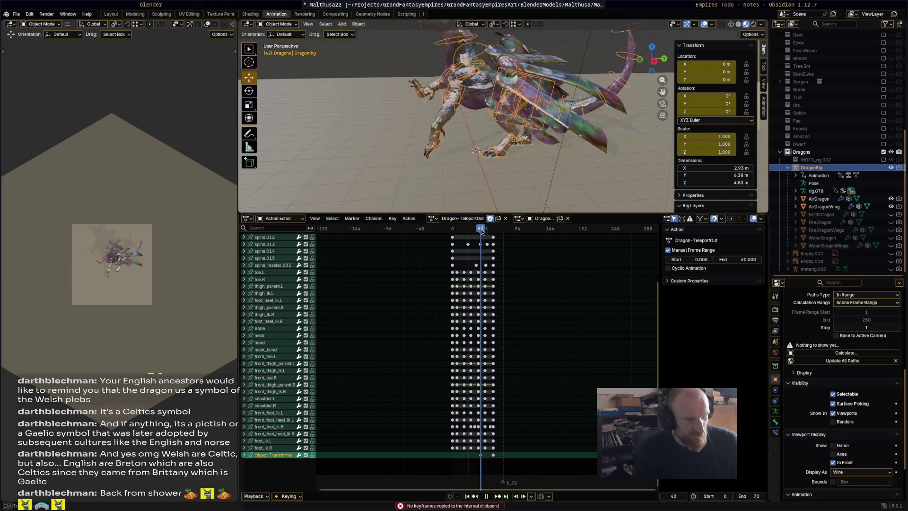
pyautogui.press('space')
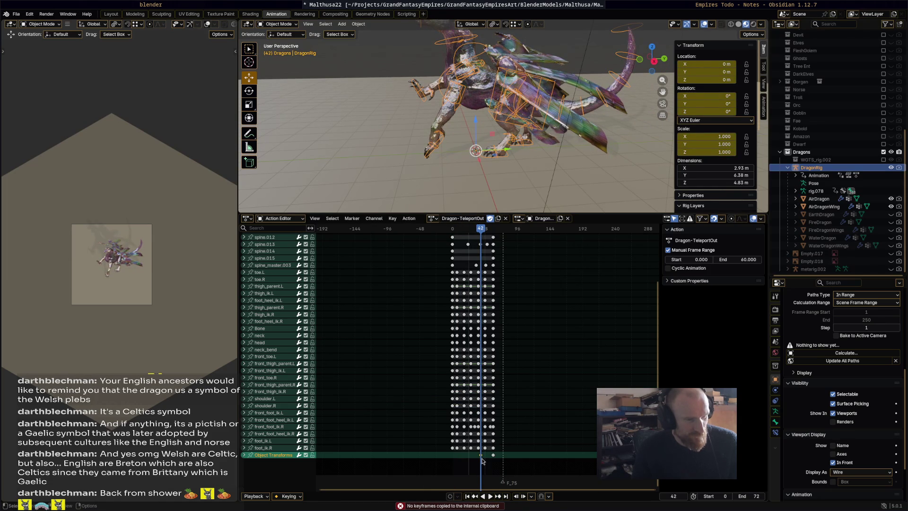
pyautogui.click(453, 232)
# - Paste a copy of the full-size Object Transforms keyframe at frame 0
pyautogui.press('space')
pyautogui.hotkey('ctrl', 'c')
pyautogui.hotkey('ctrl', 'v')
pyautogui.moveTo(452, 232)
pyautogui.mouseDown()
pyautogui.moveTo(431, 233)
pyautogui.moveTo(447, 233)
pyautogui.mouseUp()
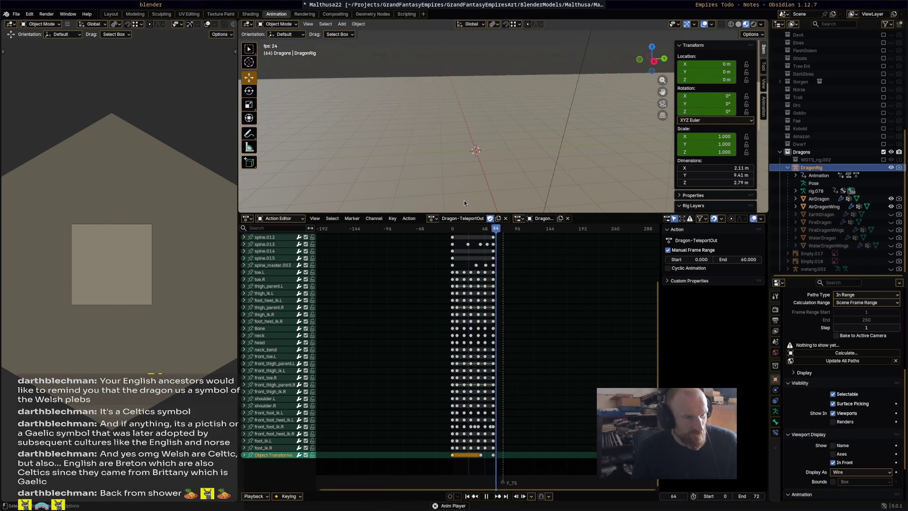
# - Shift the full-scale hold keyframe 6 frames later to frame 48 and scrub the shrink
pyautogui.press('space')
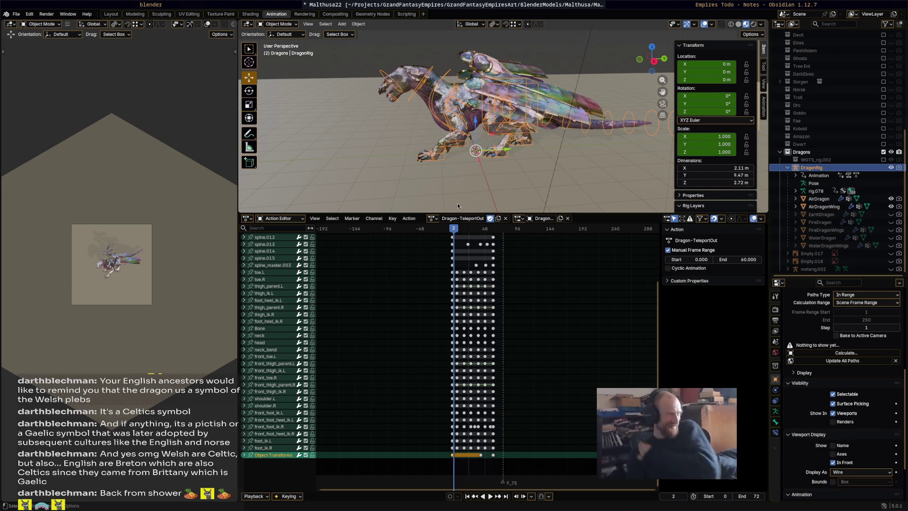
pyautogui.press('space')
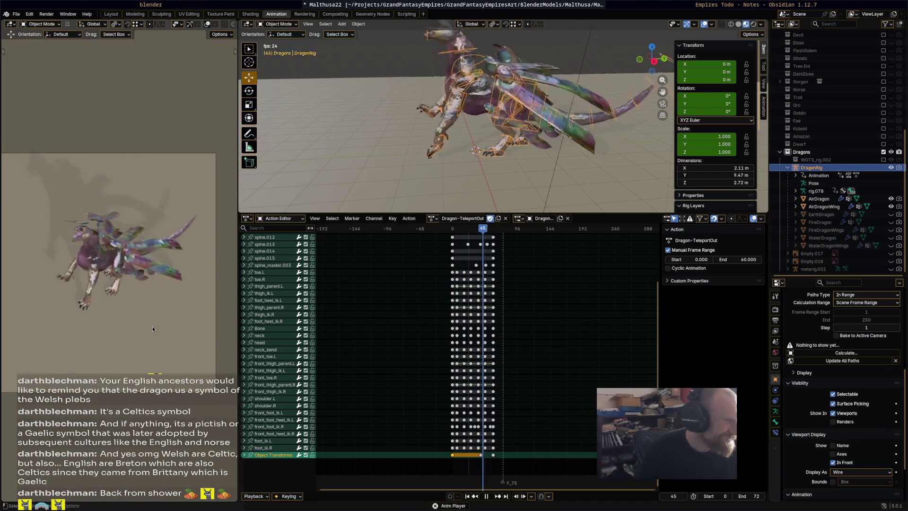
pyautogui.press('Escape')
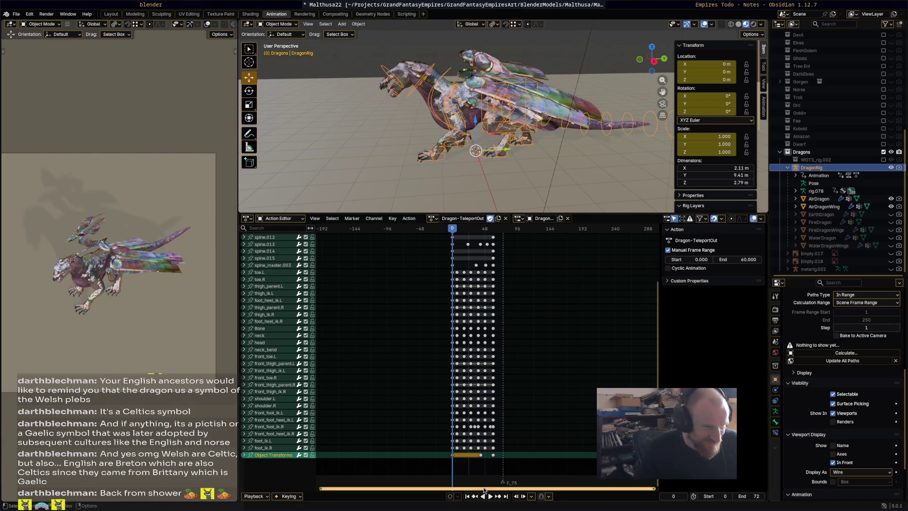
pyautogui.moveTo(482, 455); pyautogui.dragTo(488, 457)
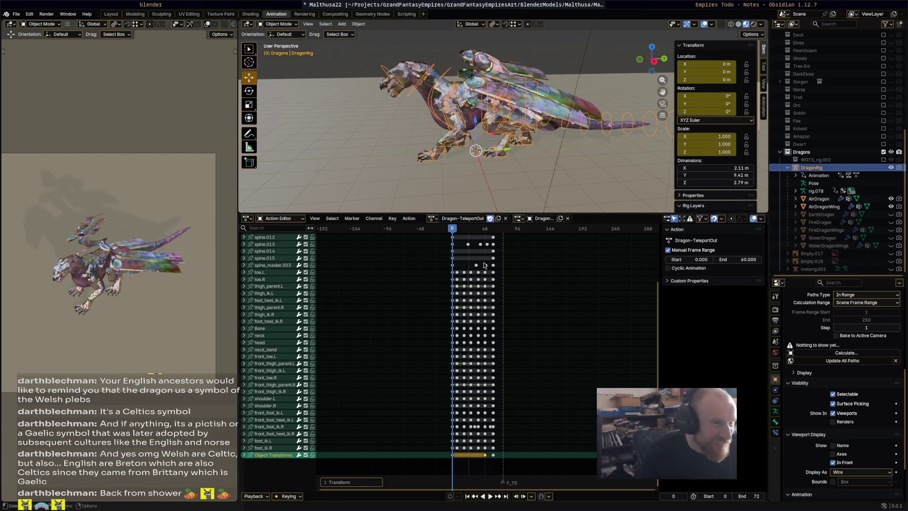
pyautogui.moveTo(470, 230)
pyautogui.mouseDown()
pyautogui.moveTo(496, 229)
pyautogui.moveTo(484, 230)
pyautogui.mouseUp()
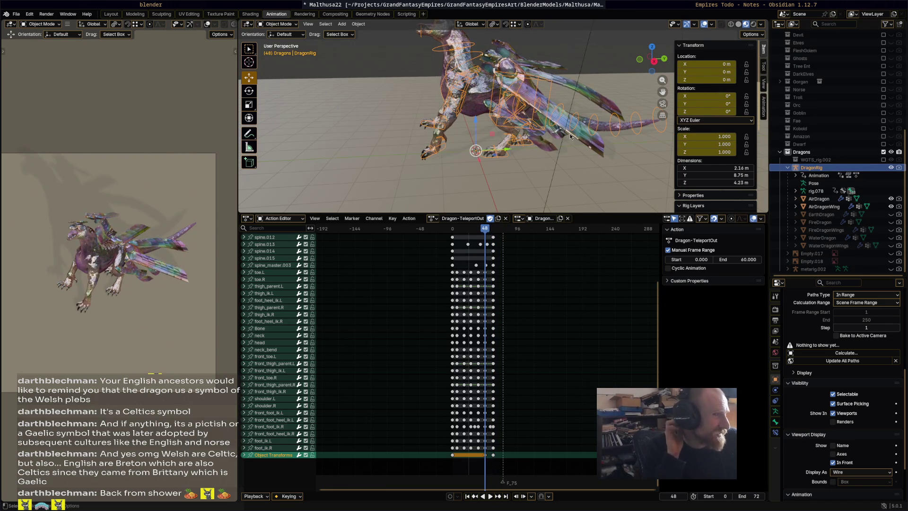
# - At frame 60, raise DragonRig to a Z location of 1 m
pyautogui.click(492, 230)
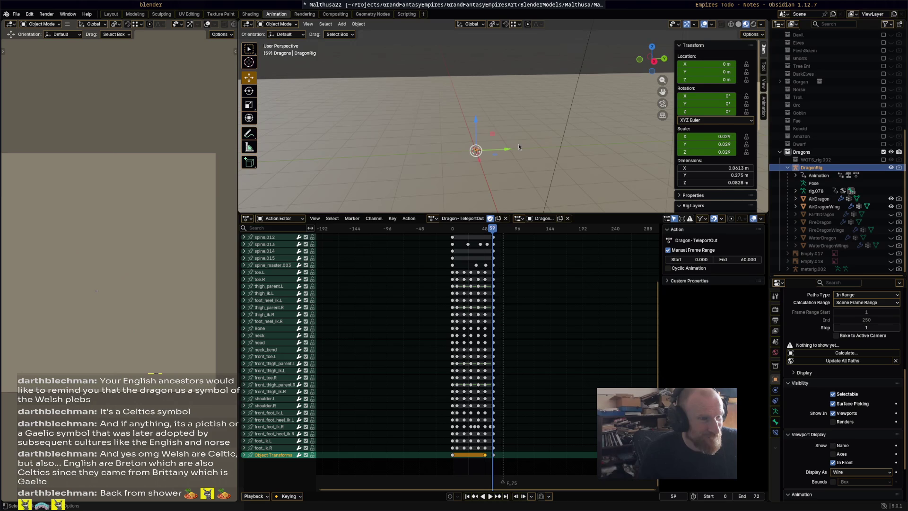
pyautogui.moveTo(478, 122); pyautogui.dragTo(484, 86)
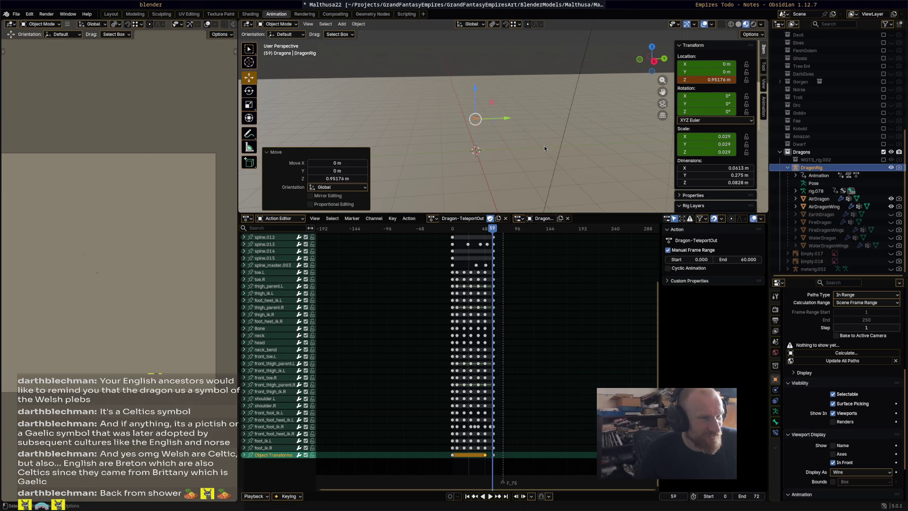
pyautogui.press('space')
pyautogui.click(494, 229)
pyautogui.press('space')
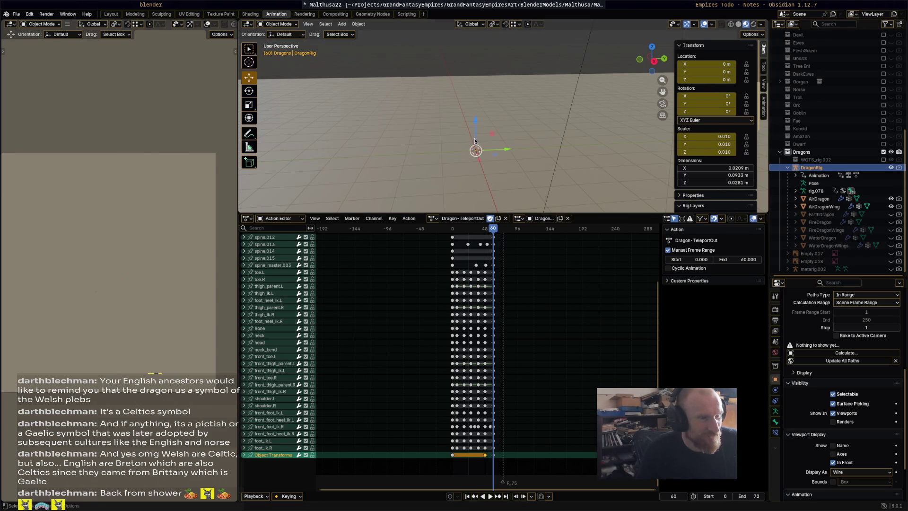
pyautogui.moveTo(477, 130); pyautogui.dragTo(475, 88)
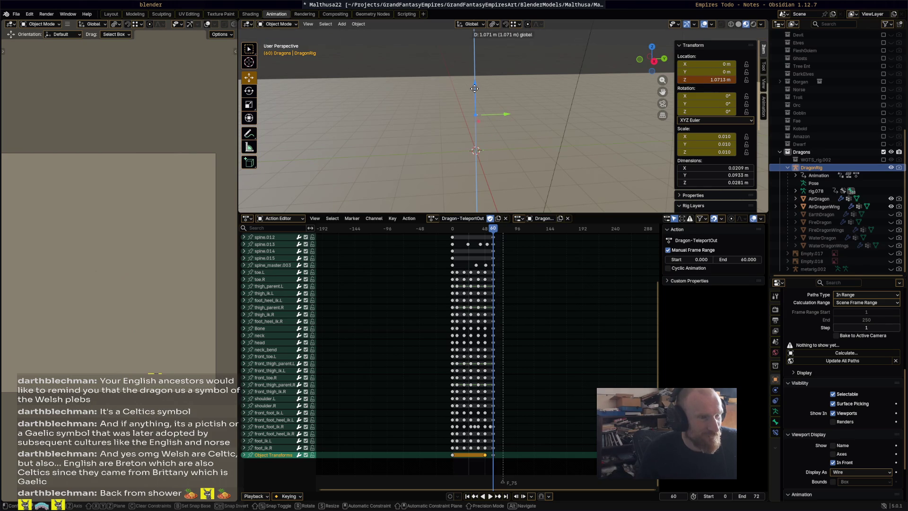
pyautogui.moveTo(600, 100); pyautogui.dragTo(600, 101)
pyautogui.doubleClick(708, 79)
pyautogui.write('1')
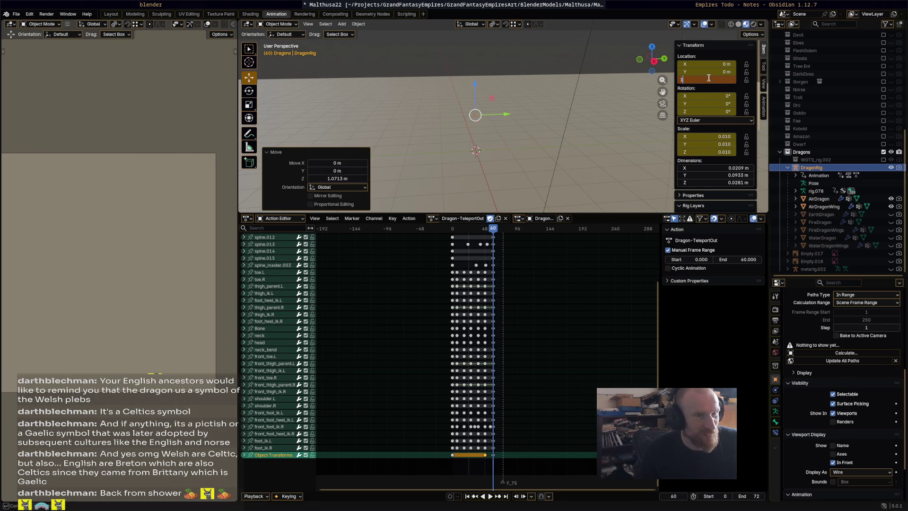
pyautogui.press('Return')
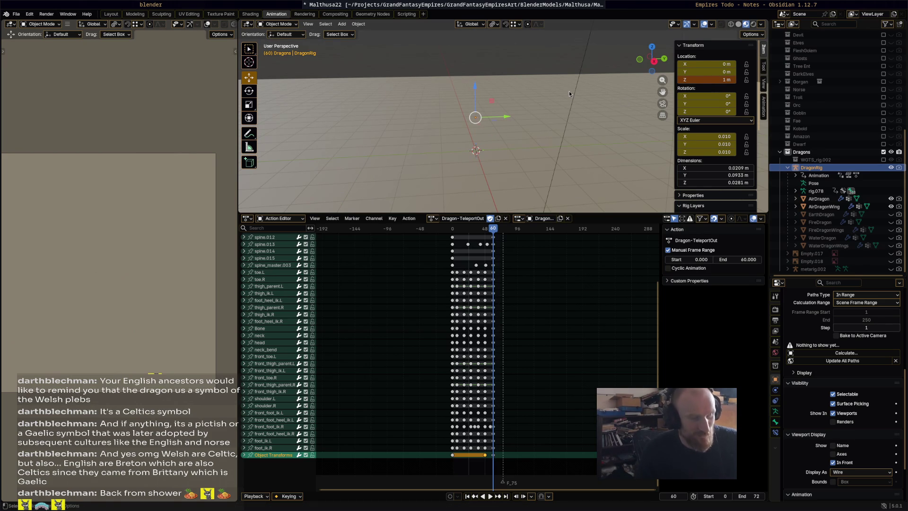
# - Play the TeleportOut animation through and save Malthusa22.blend
pyautogui.click(505, 336)
pyautogui.press('space')
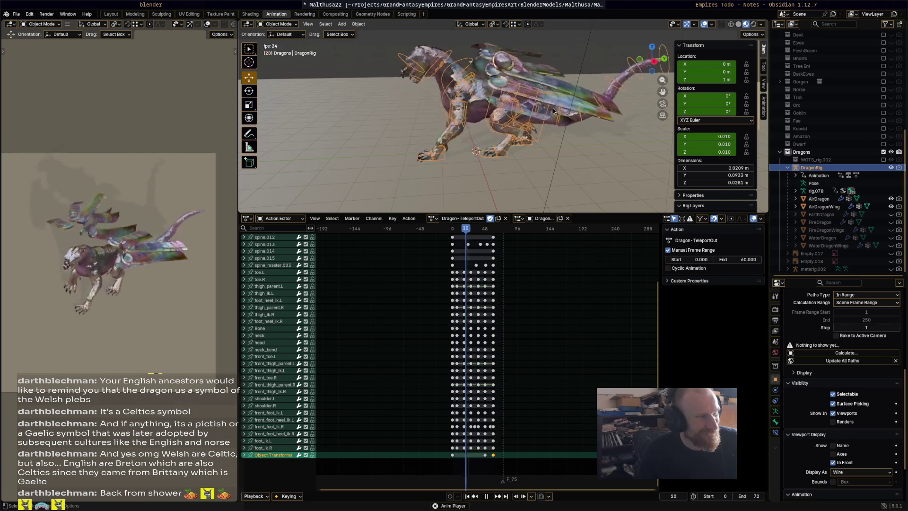
pyautogui.press('space')
pyautogui.hotkey('ctrl', 's')
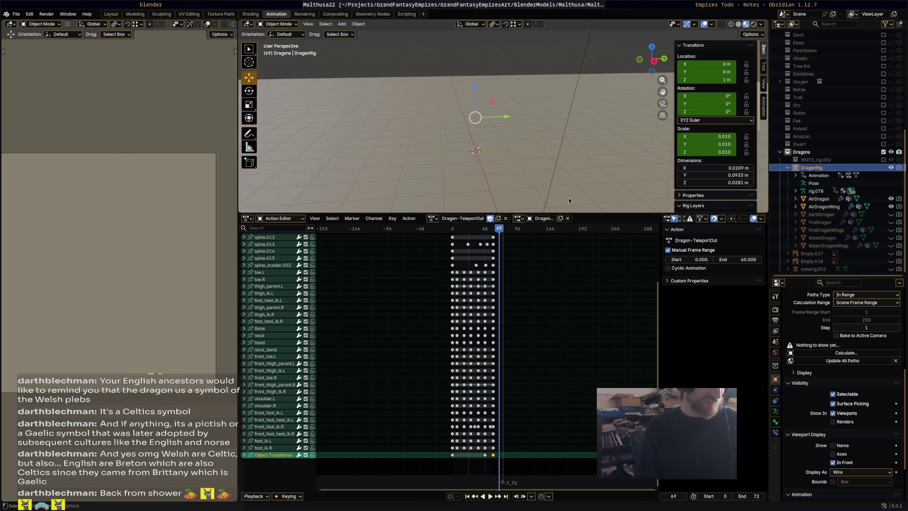
# - Rename the rig's action back to Dragon-TeleportOut and save the file
pyautogui.moveTo(459, 220); pyautogui.dragTo(497, 220)
pyautogui.write('Tele')
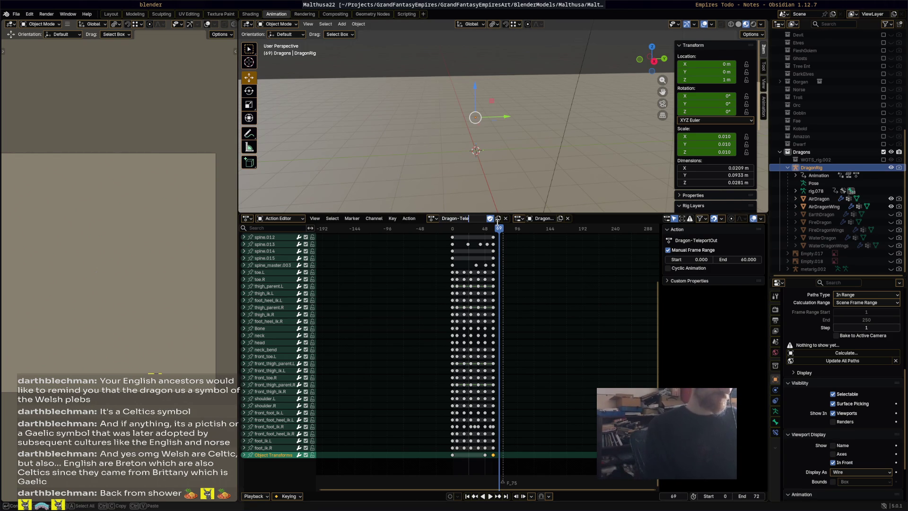
pyautogui.press('Return')
pyautogui.moveTo(551, 213); pyautogui.dragTo(555, 225)
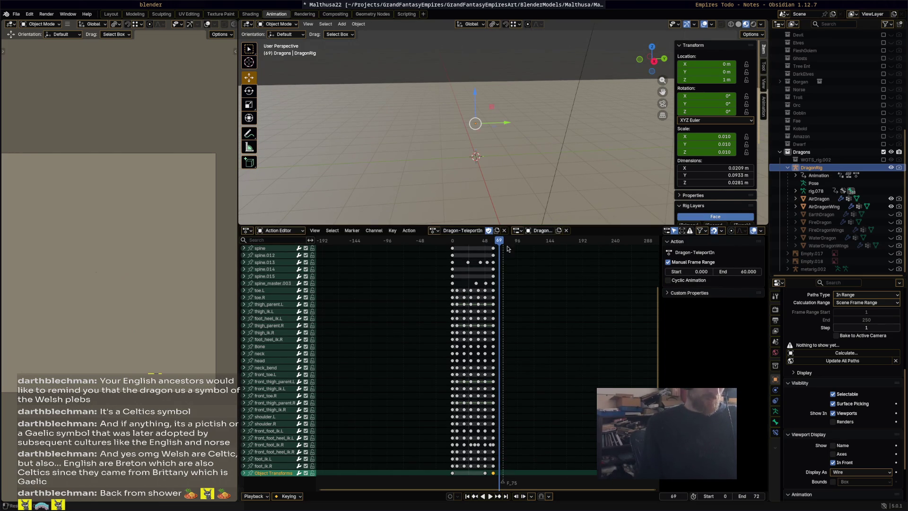
pyautogui.click(435, 230)
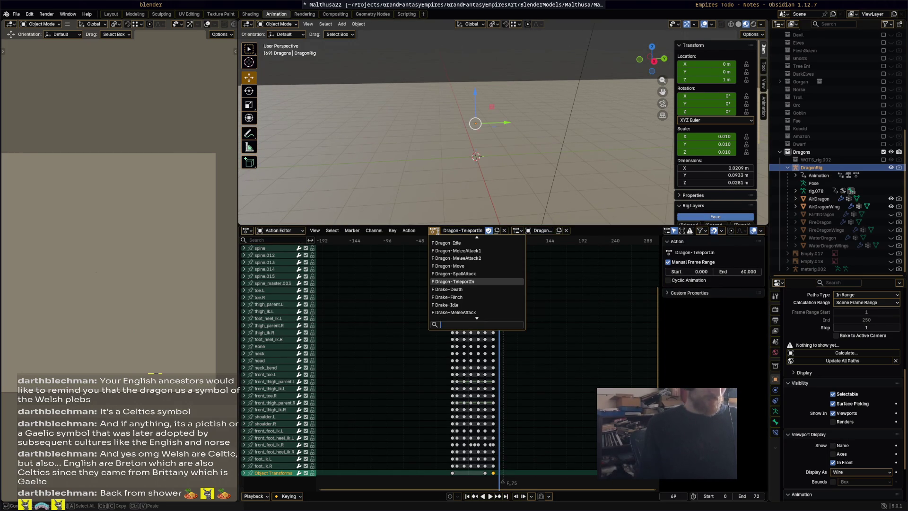
pyautogui.scroll(5, 488, 282)
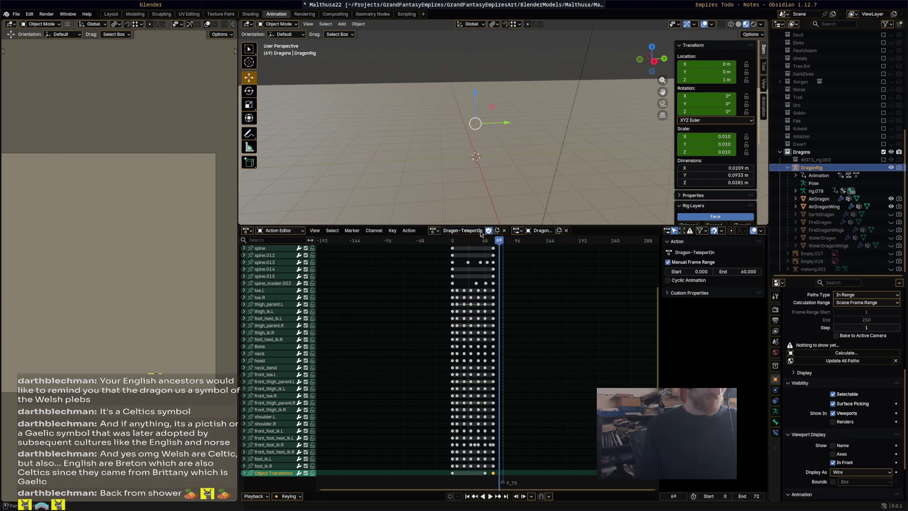
pyautogui.press('BackSpace')
pyautogui.press('BackSpace')
pyautogui.write('Out')
pyautogui.press('Return')
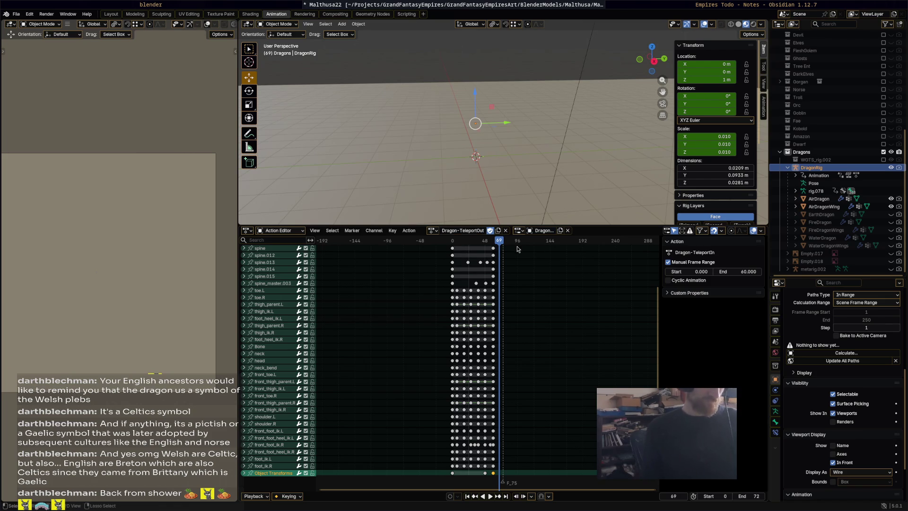
pyautogui.hotkey('ctrl', 's')
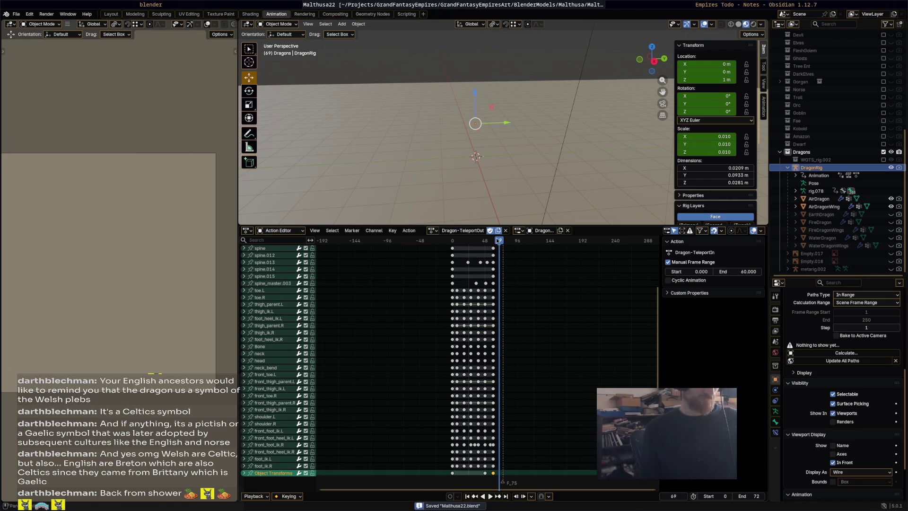
# - Duplicate the action as Dragon-TeleportIn, unlink the extra TeleportIn.001 copy, and save
pyautogui.click(498, 230)
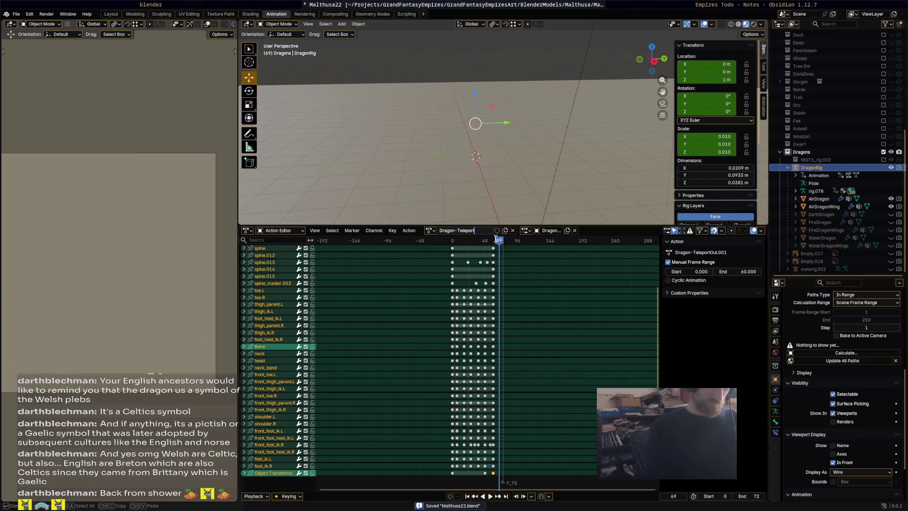
pyautogui.write('In')
pyautogui.press('Return')
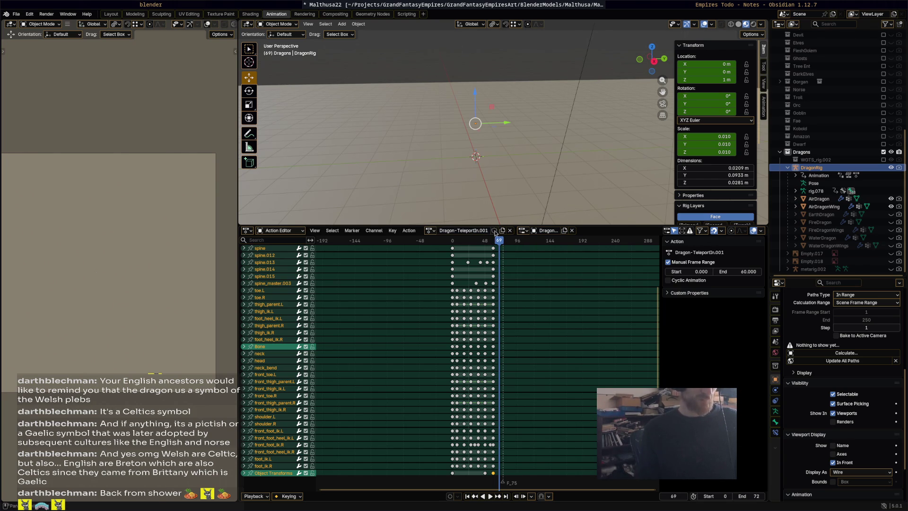
pyautogui.click(509, 230)
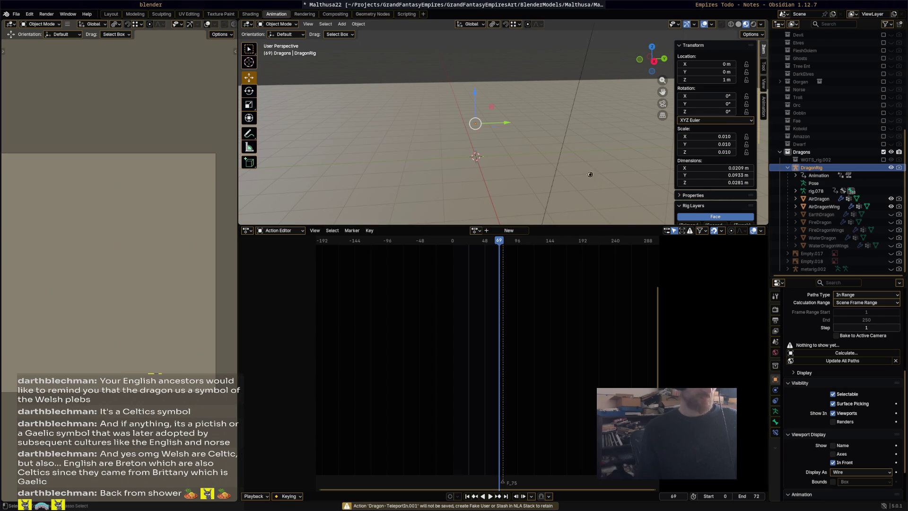
pyautogui.hotkey('ctrl', 's')
# - Glance at the recent files without loading any, and return the frame to 57
pyautogui.click(18, 15)
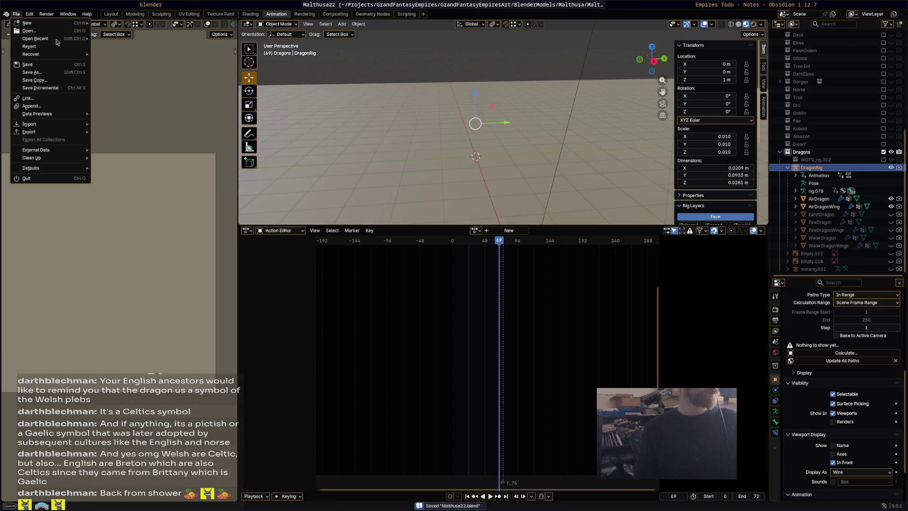
pyautogui.moveTo(57, 39)
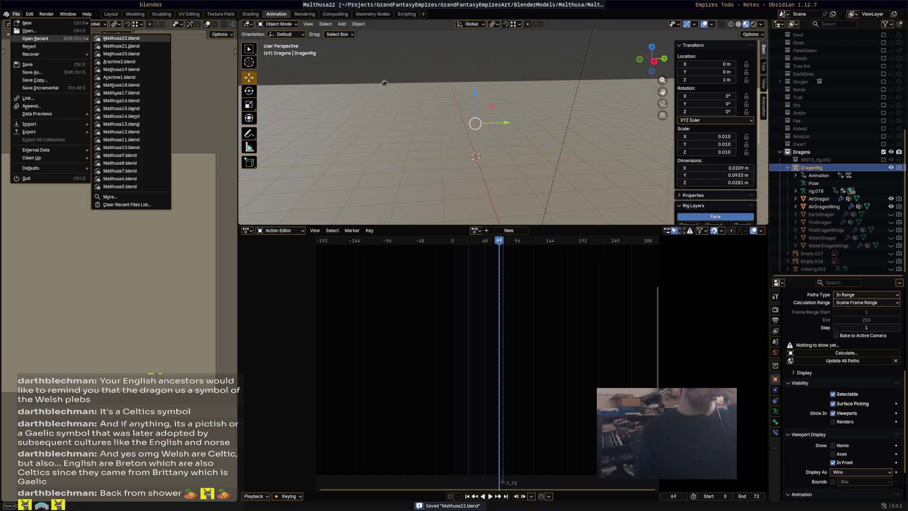
pyautogui.press('Escape')
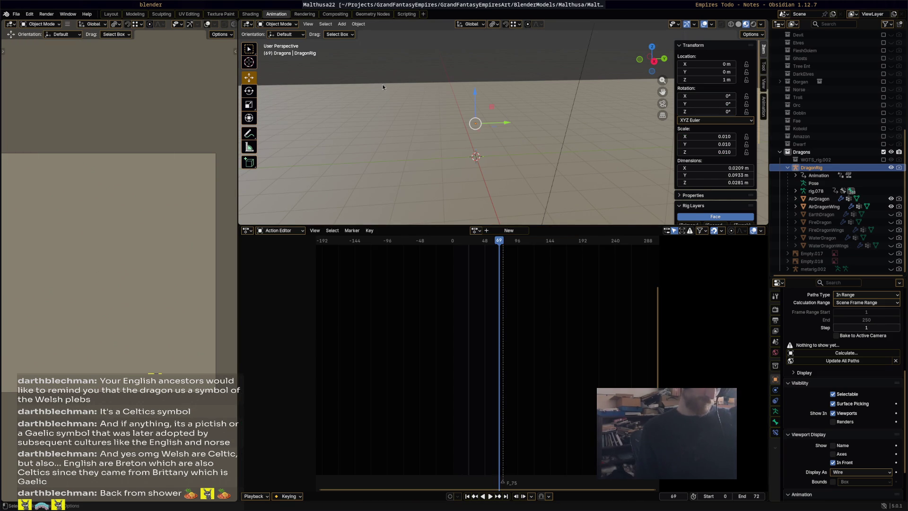
pyautogui.moveTo(504, 245); pyautogui.dragTo(490, 242)
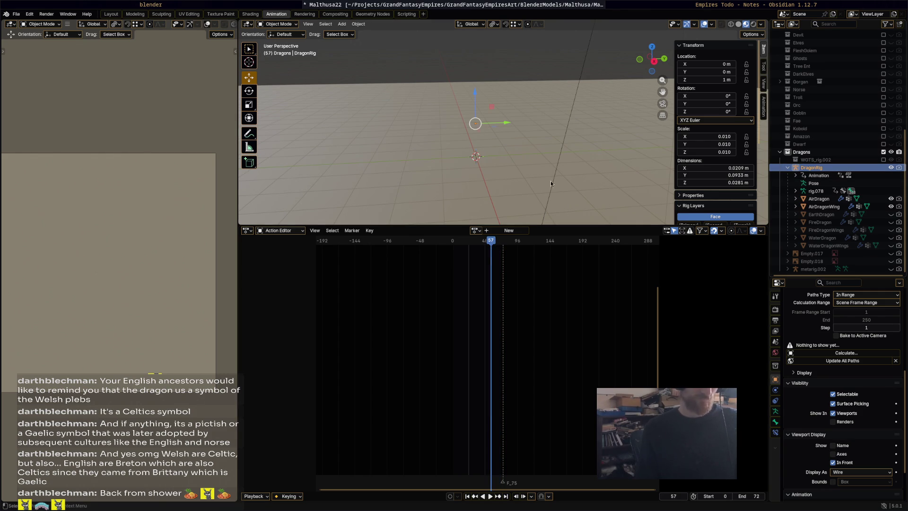
pyautogui.click(475, 231)
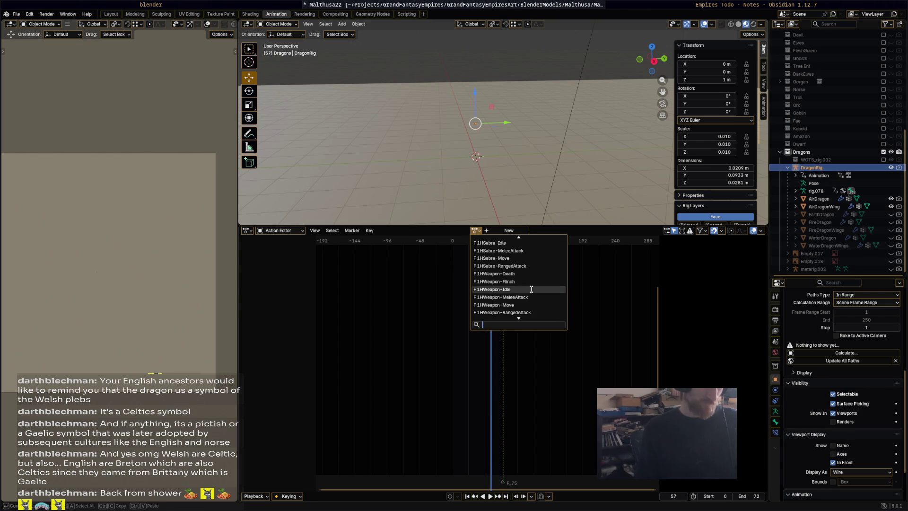
# - Search 'tele' and assign Dragon-TeleportIn to DragonRig, then play it through
pyautogui.write('te')
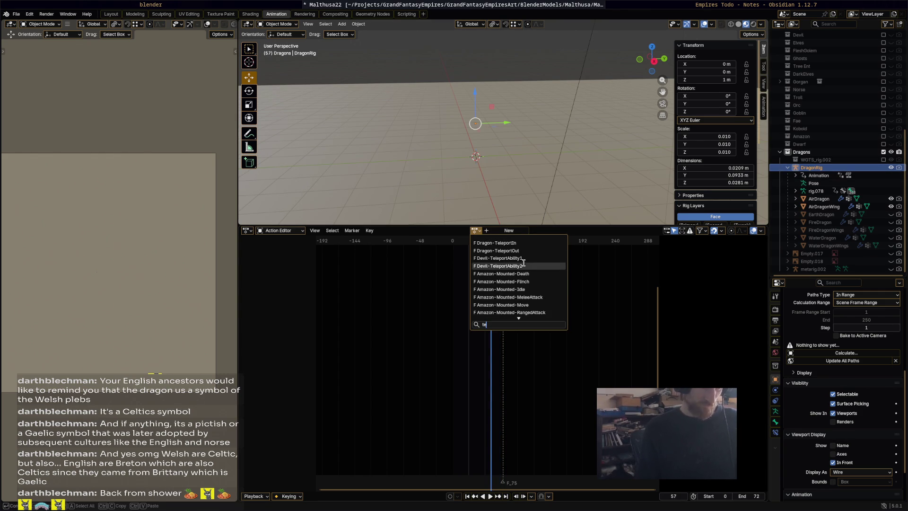
pyautogui.write('le')
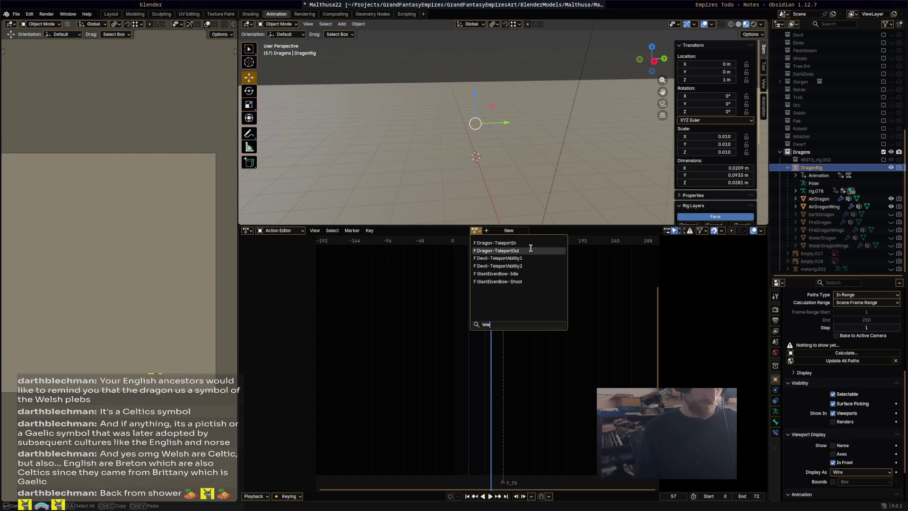
pyautogui.click(532, 242)
pyautogui.press('space')
pyautogui.moveTo(453, 247)
pyautogui.mouseDown()
pyautogui.moveTo(493, 247)
pyautogui.moveTo(453, 251)
pyautogui.mouseUp()
# - Select all keyframes in the Dragon-TeleportIn action
pyautogui.moveTo(517, 314); pyautogui.dragTo(436, 246)
pyautogui.scroll(2, 519, 325)
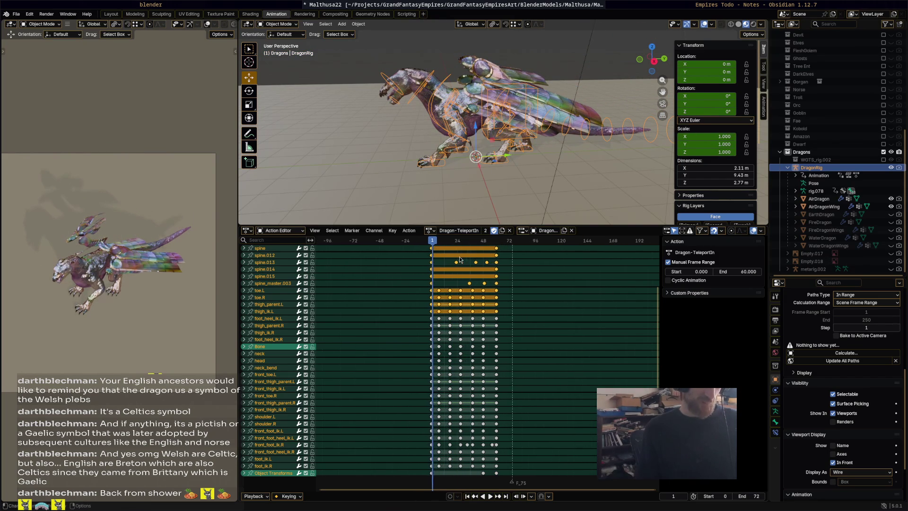
pyautogui.moveTo(658, 373); pyautogui.dragTo(504, 284)
pyautogui.click(508, 261)
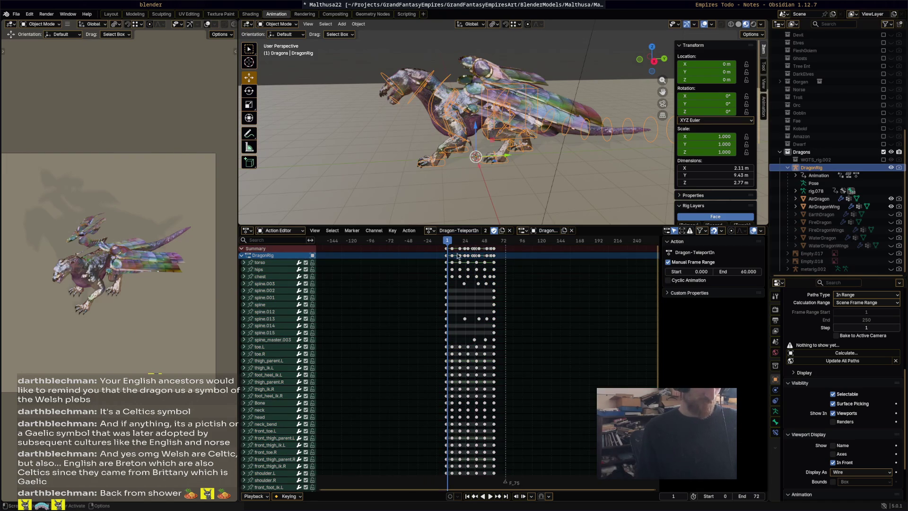
pyautogui.press('a')
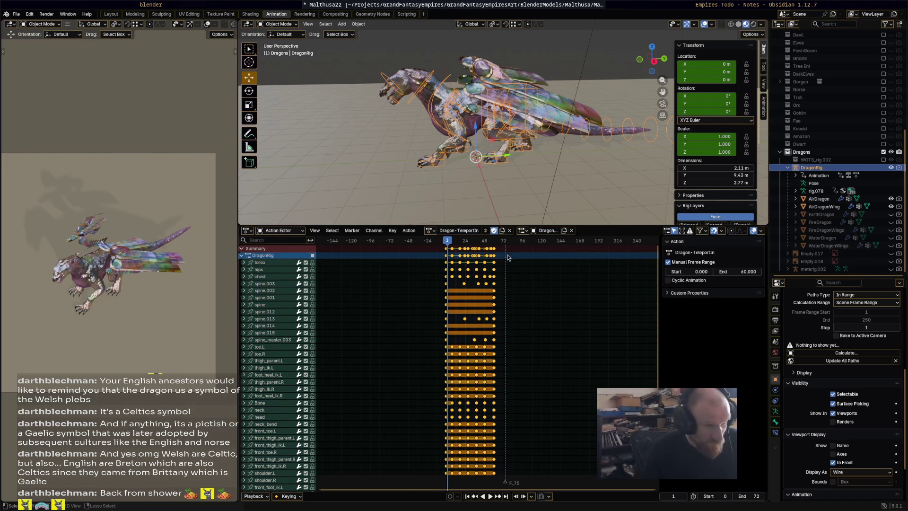
# - Mirror the TeleportIn keyframes by time over frame 73
pyautogui.rightClick(444, 252)
pyautogui.click(446, 249)
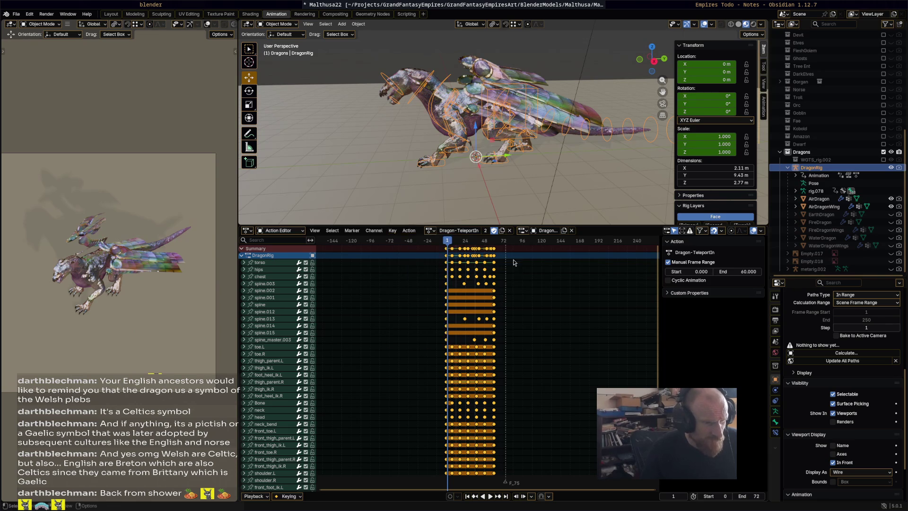
pyautogui.click(503, 241)
pyautogui.rightClick(501, 250)
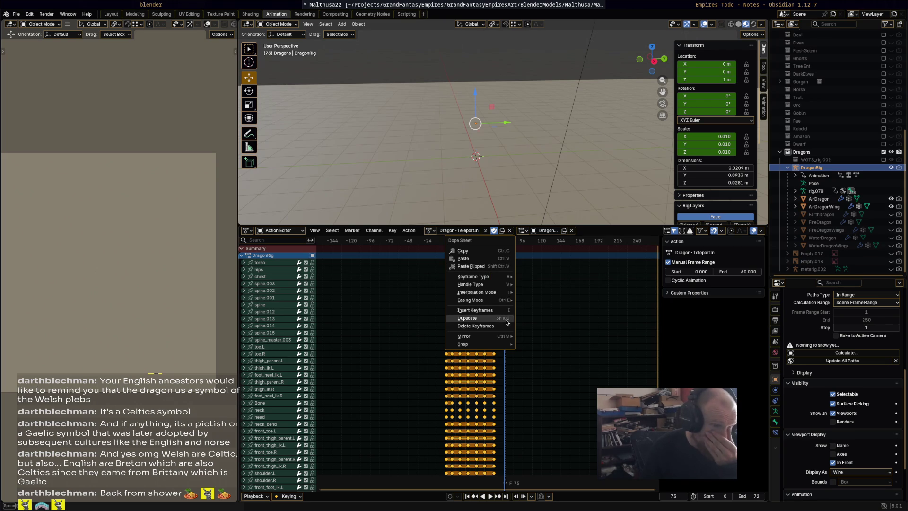
pyautogui.moveTo(502, 340)
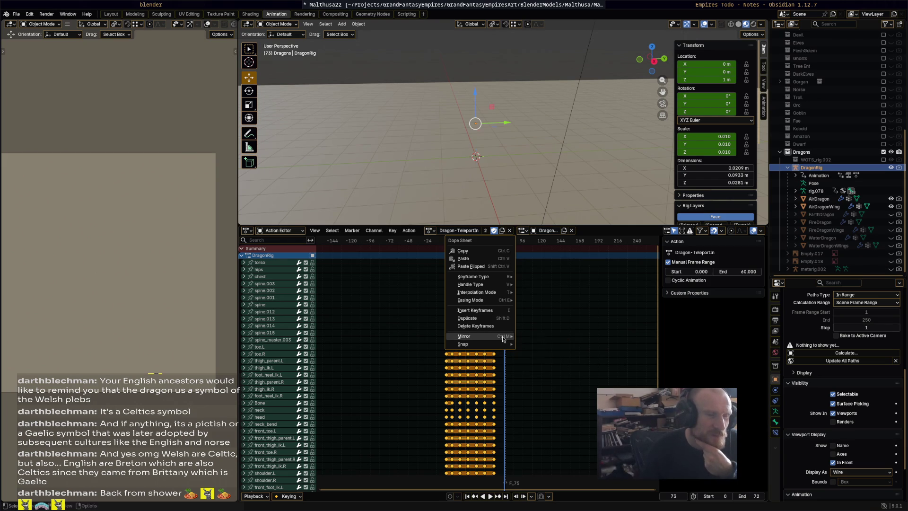
pyautogui.click(532, 336)
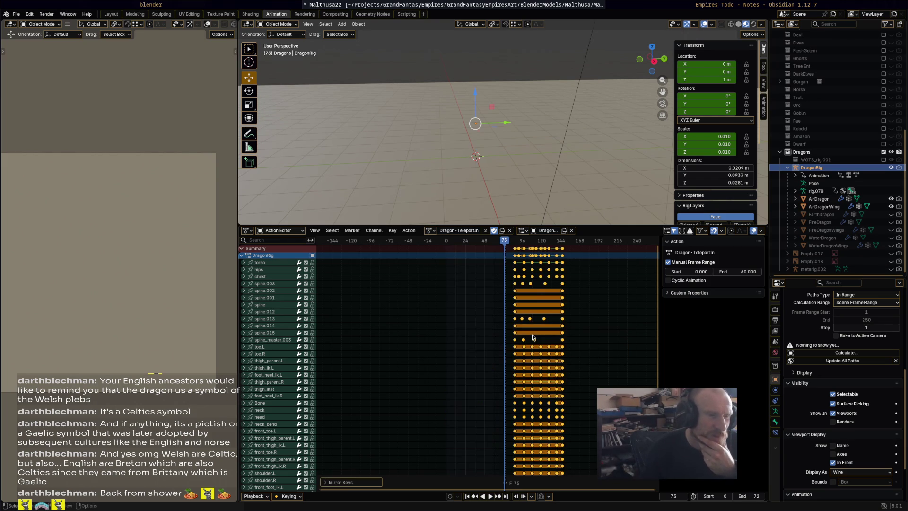
pyautogui.moveTo(506, 242); pyautogui.dragTo(567, 251)
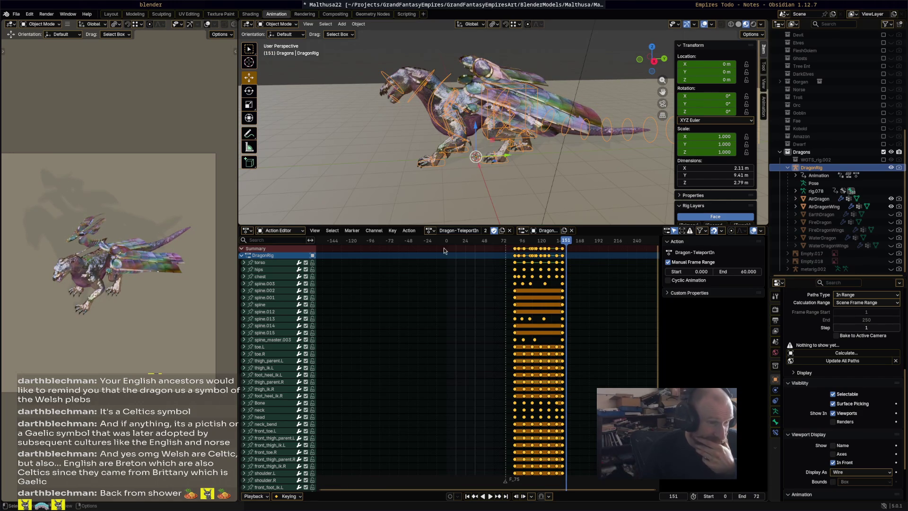
# - Shift the reversed keyframes back to start near frame 0 and play them
pyautogui.press('g')
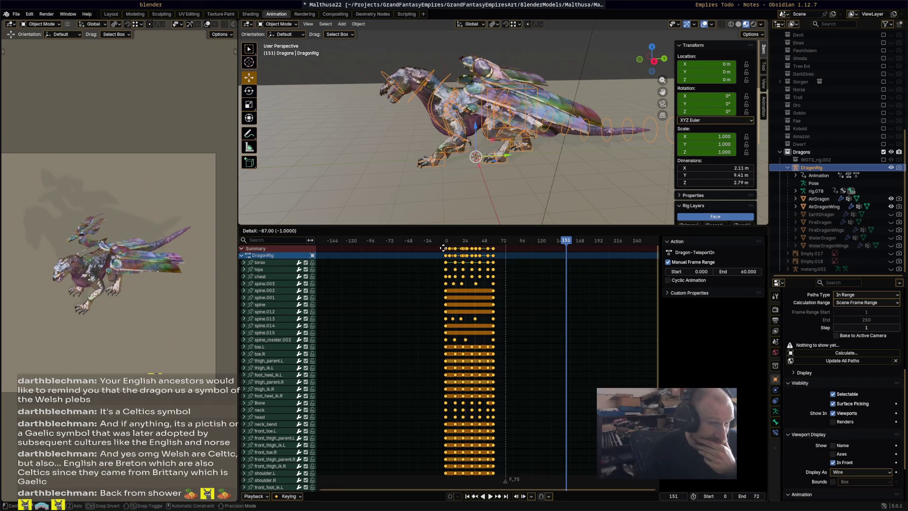
pyautogui.click(448, 243)
pyautogui.click(445, 241)
pyautogui.press('space')
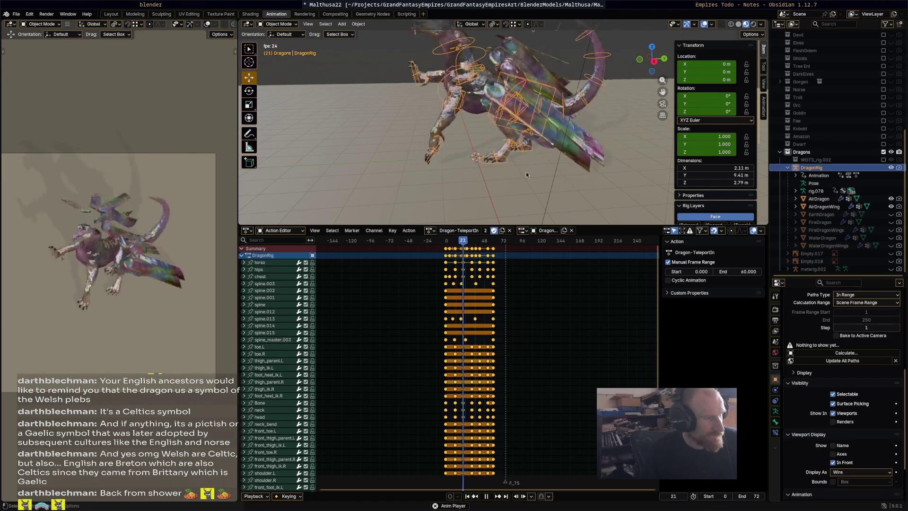
pyautogui.press('space')
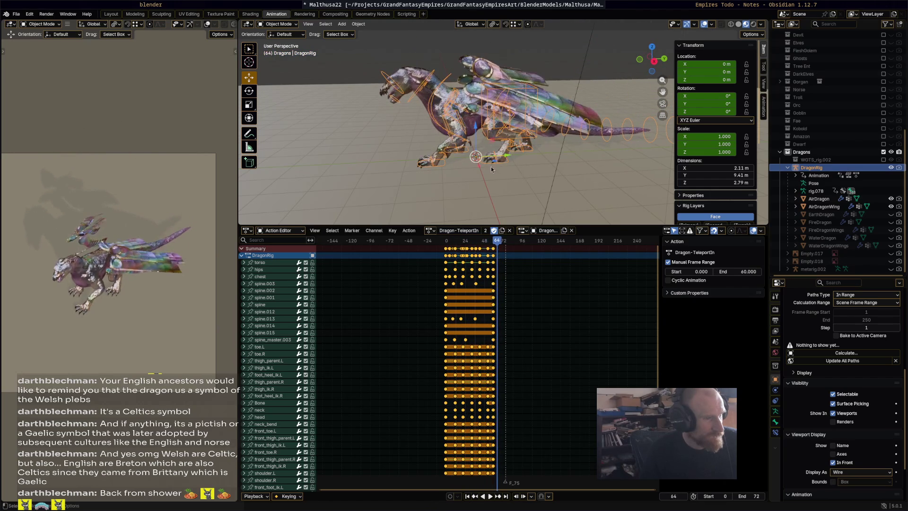
pyautogui.press('a')
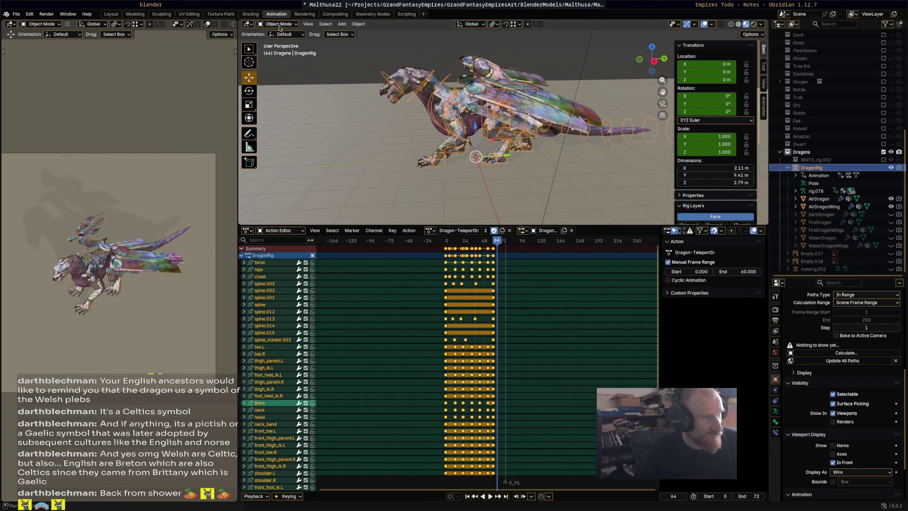
# - Switch DragonRig to Pose Mode and select the front_foot_ik.R control
pyautogui.click(280, 24)
pyautogui.hotkey('ctrl', 'Tab')
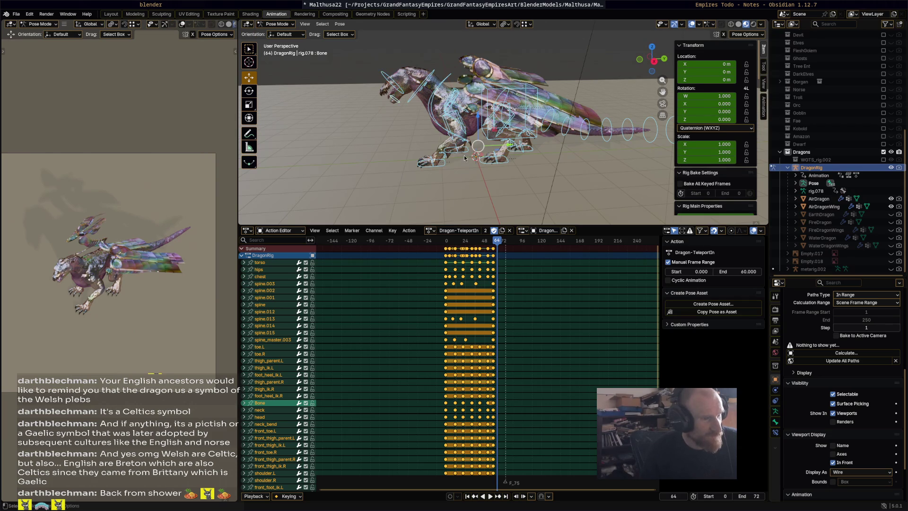
pyautogui.click(467, 150)
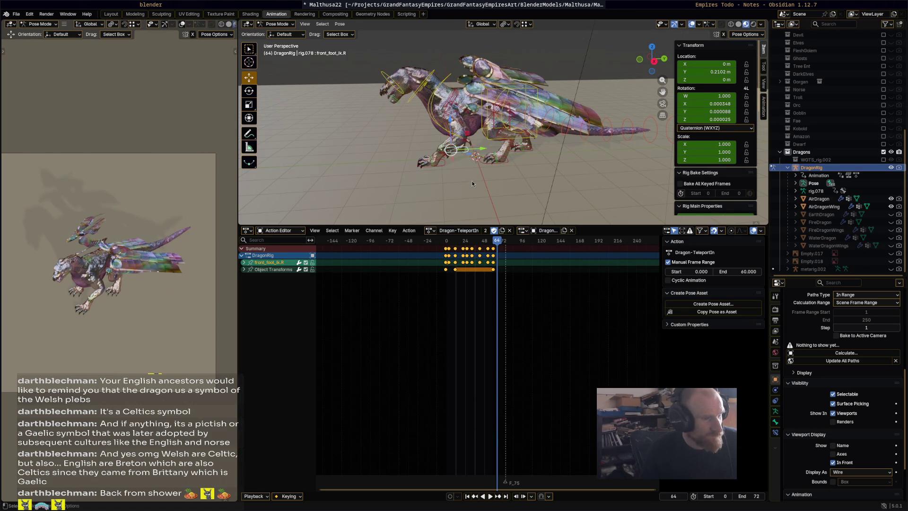
pyautogui.scroll(4, 471, 184)
pyautogui.moveTo(523, 225); pyautogui.dragTo(479, 391)
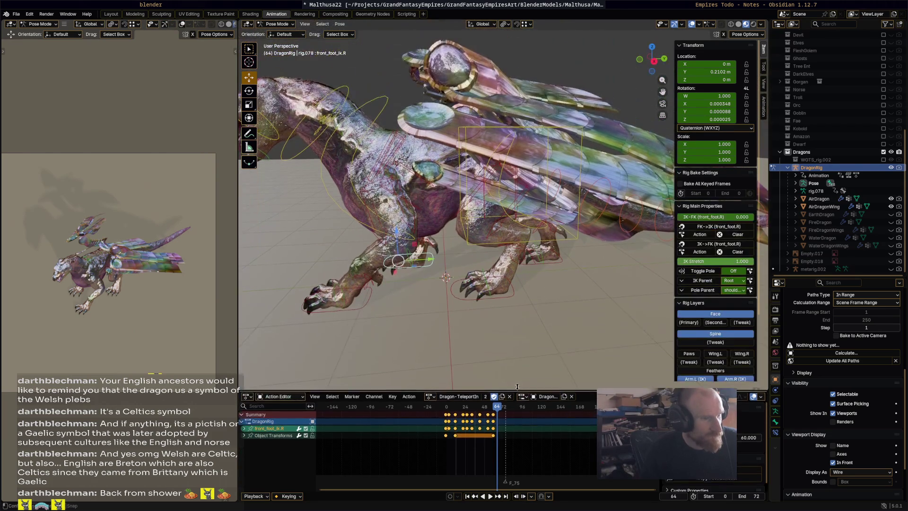
pyautogui.press('space')
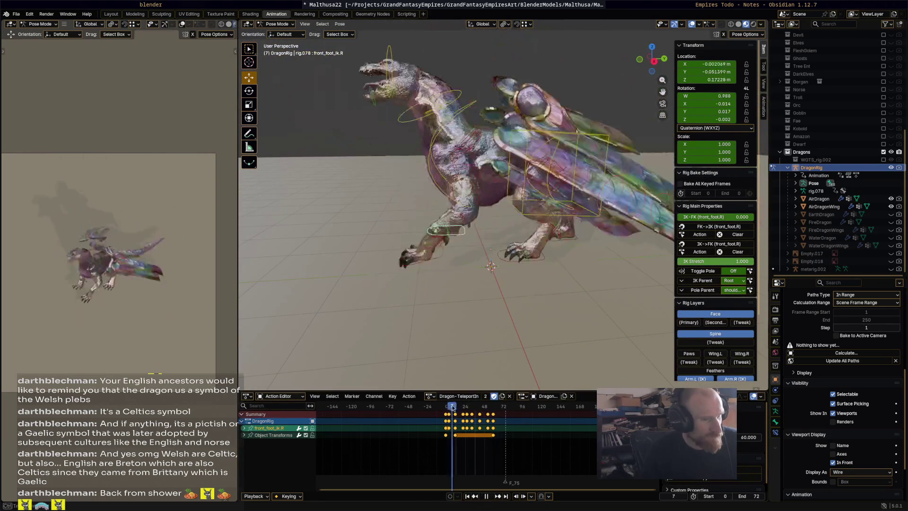
# - Around frames 17–21, rotate and lower the right front foot toward the ground, then replay
pyautogui.click(451, 408)
pyautogui.moveTo(451, 407)
pyautogui.mouseDown()
pyautogui.moveTo(463, 410)
pyautogui.moveTo(457, 408)
pyautogui.mouseUp()
pyautogui.hotkey('ctrl', 'z')
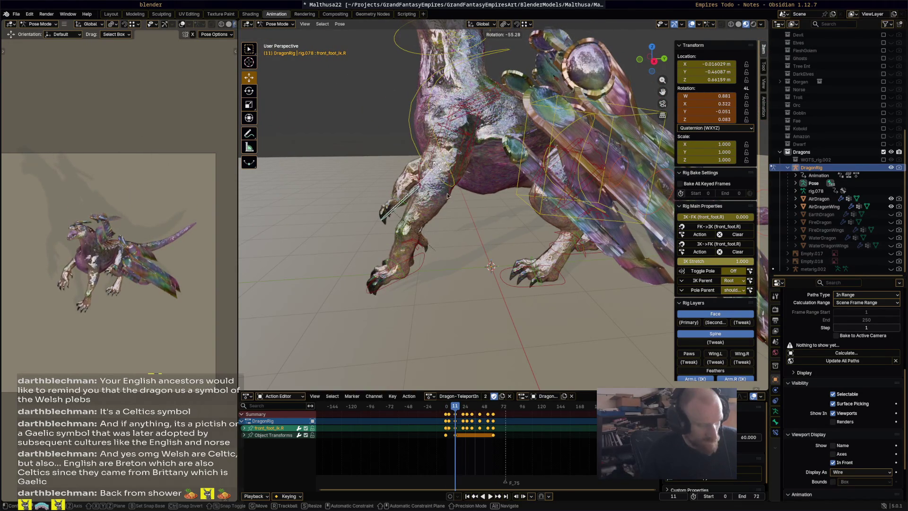
pyautogui.moveTo(457, 409); pyautogui.dragTo(462, 410)
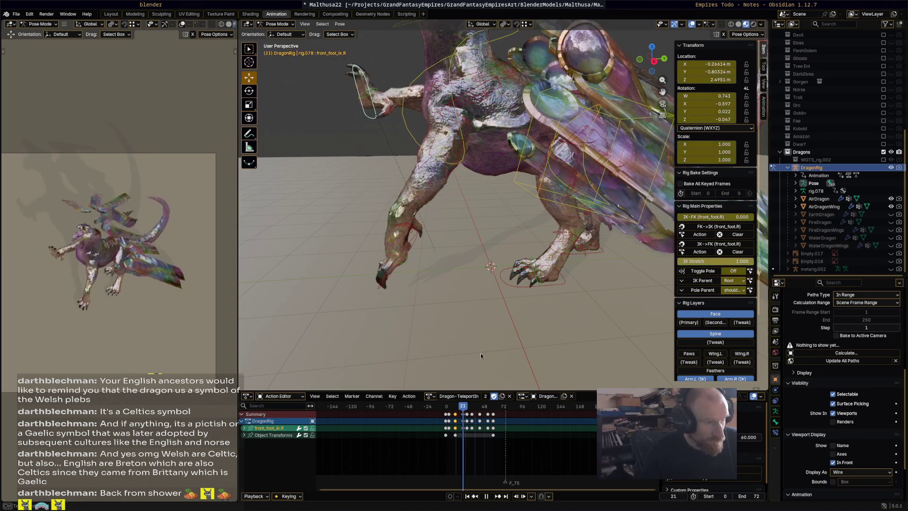
pyautogui.press('r')
pyautogui.press('g')
pyautogui.press('y')
pyautogui.click(378, 87)
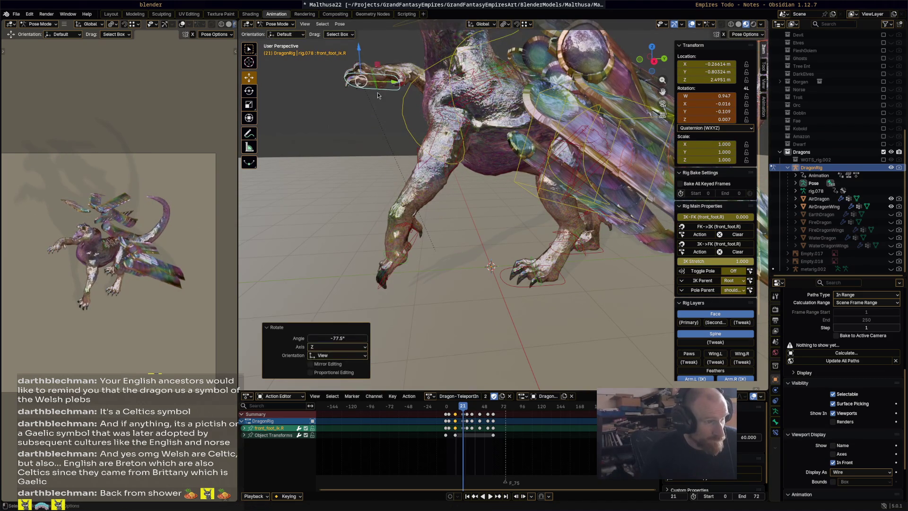
pyautogui.moveTo(373, 87); pyautogui.dragTo(374, 203)
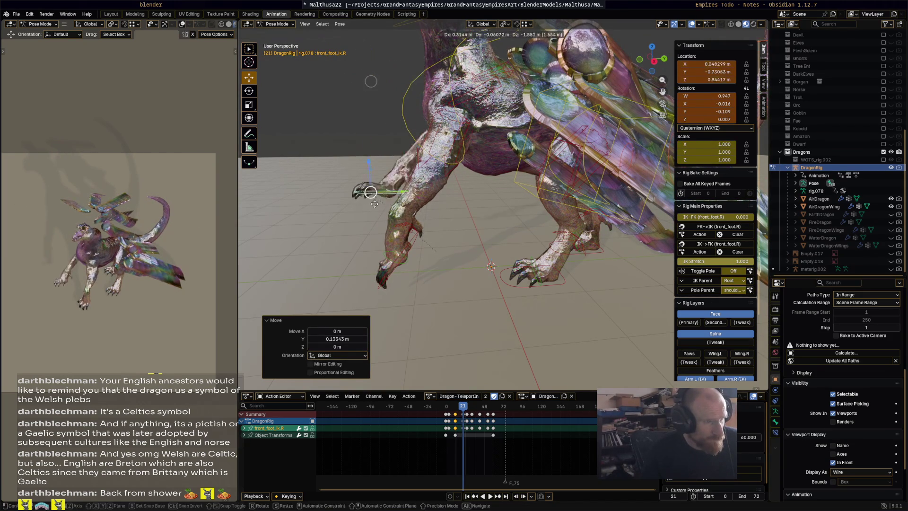
pyautogui.click(378, 192)
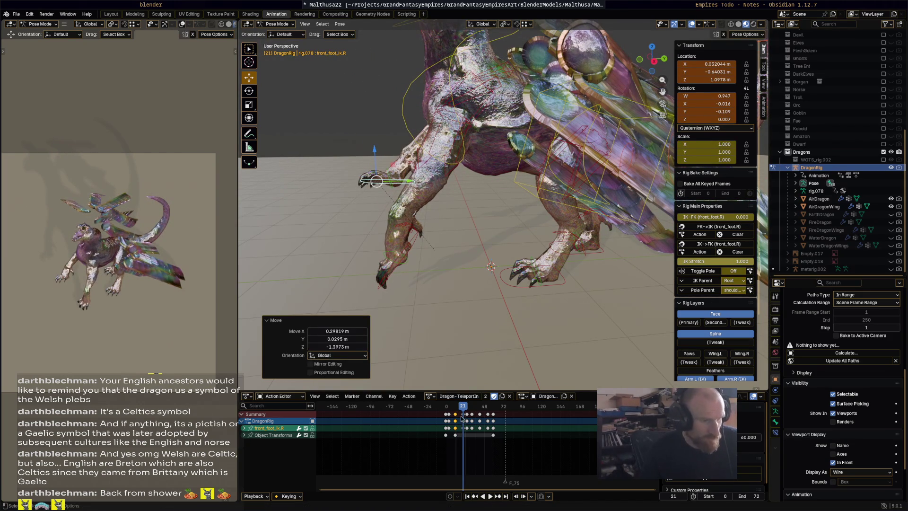
pyautogui.press('space')
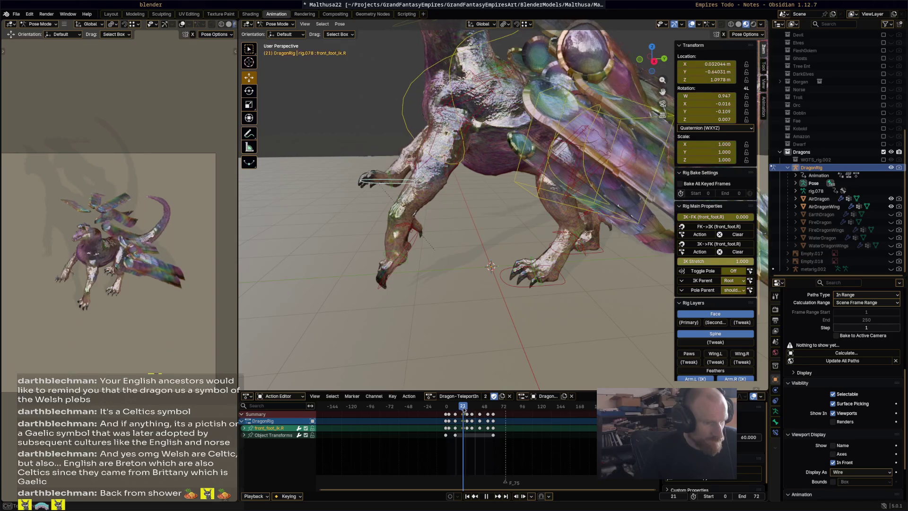
# - Delete the selected keyframes and play the trimmed teleport animation
pyautogui.click(468, 416)
pyautogui.press('x')
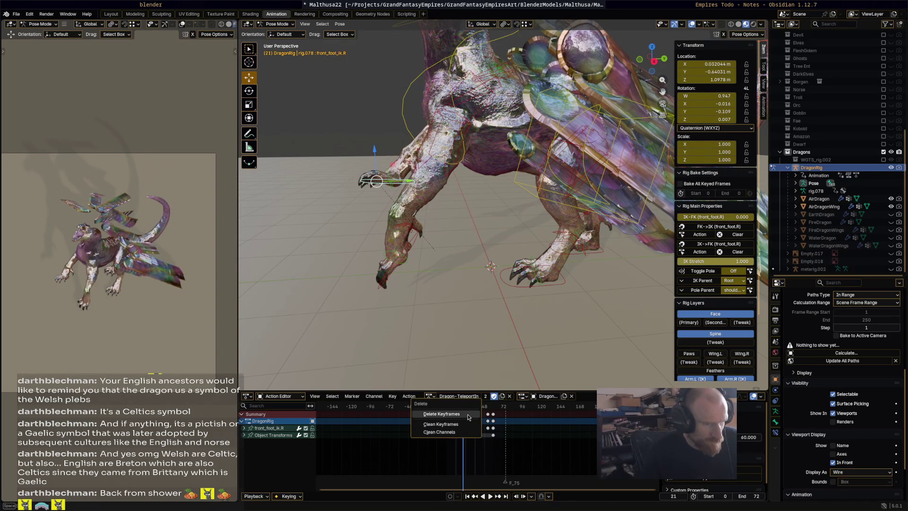
pyautogui.click(470, 414)
pyautogui.press('space')
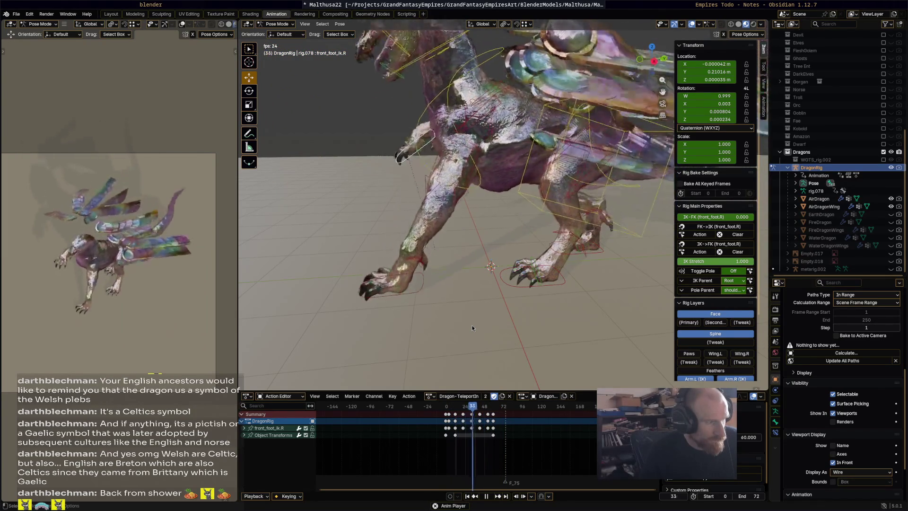
# - Stop playback, save Malthusa22.blend, and switch to the Empires Todo note in Obsidian
pyautogui.press('space')
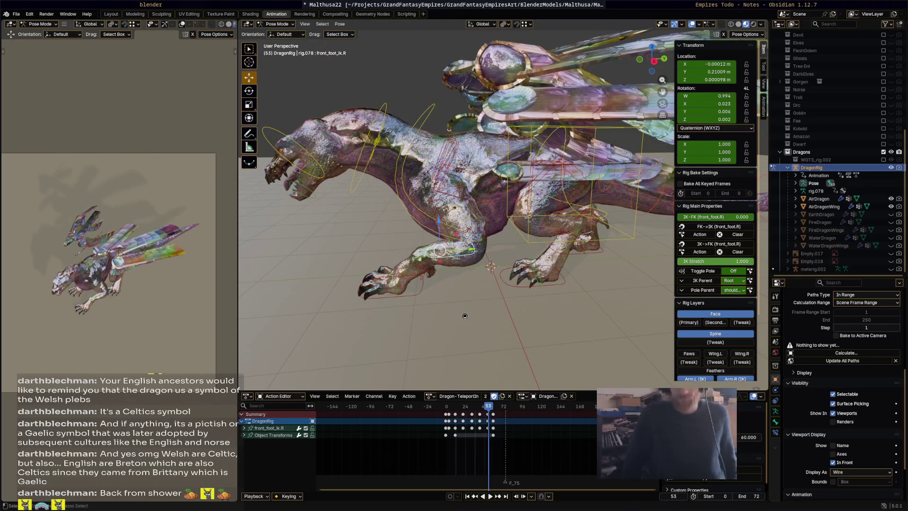
pyautogui.hotkey('ctrl', 's')
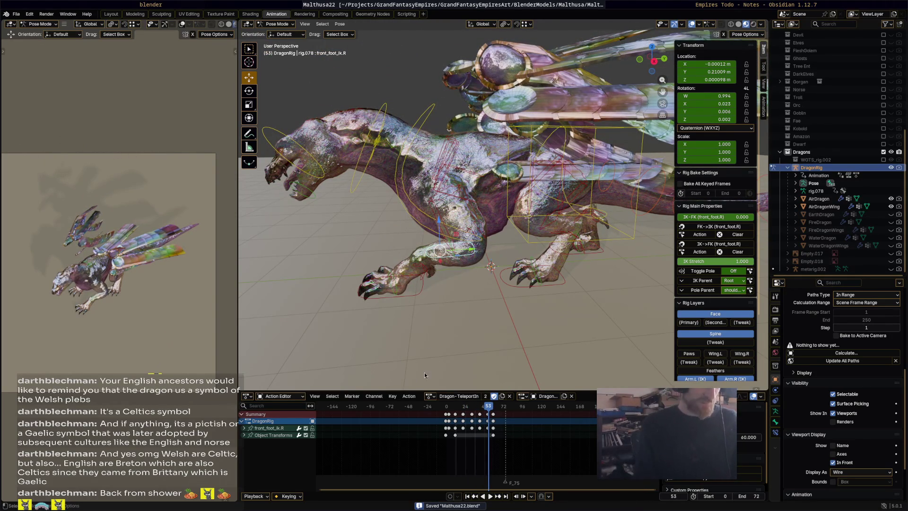
pyautogui.click(842, 4)
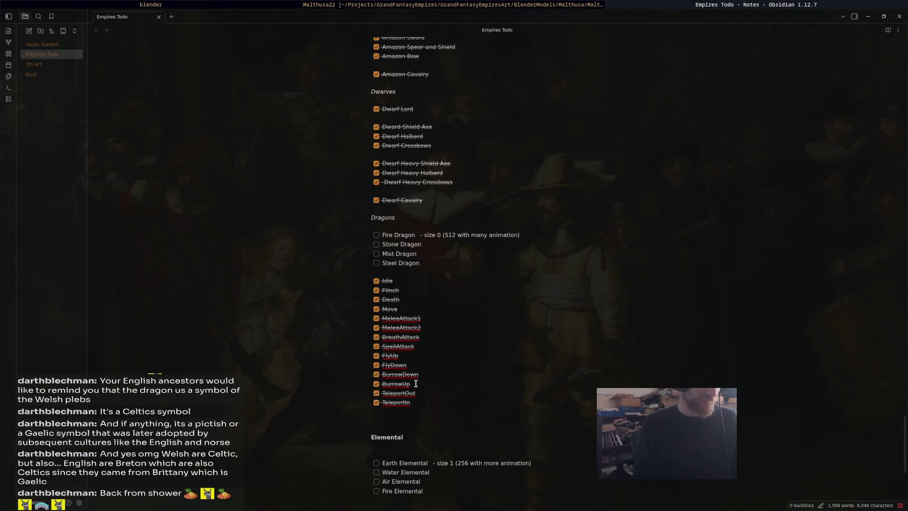
# - Take a quick look at the dragon rig scene in Blender
pyautogui.click(569, 4)
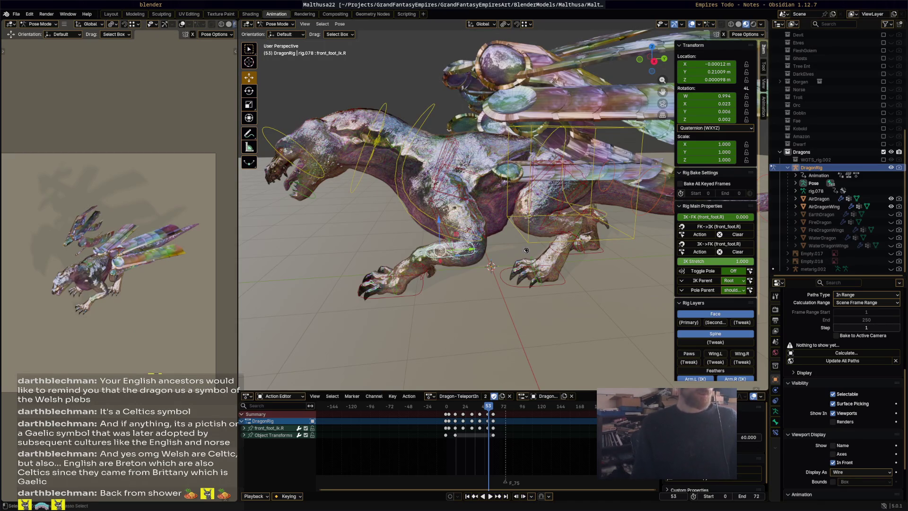
pyautogui.scroll(-10, 496, 275)
pyautogui.scroll(4, 509, 265)
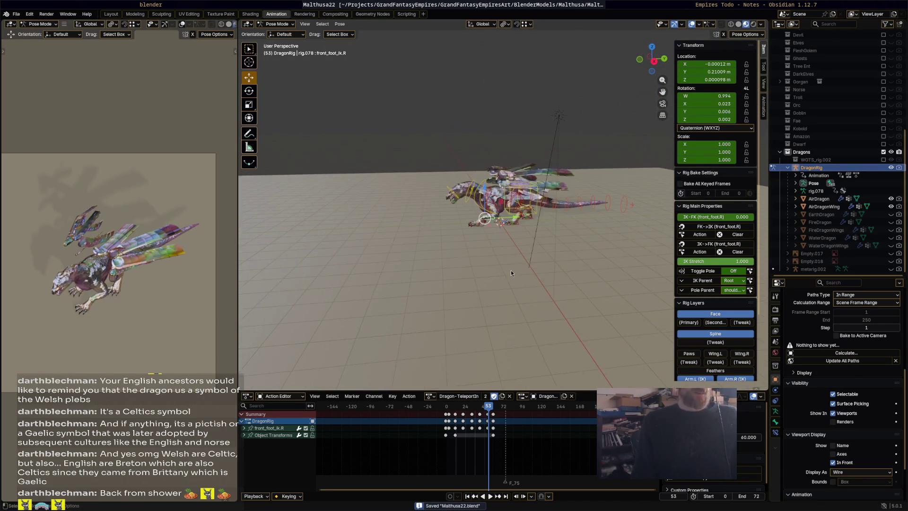
# - Scroll up and down through the Empires Todo unit list in Obsidian
pyautogui.click(754, 5)
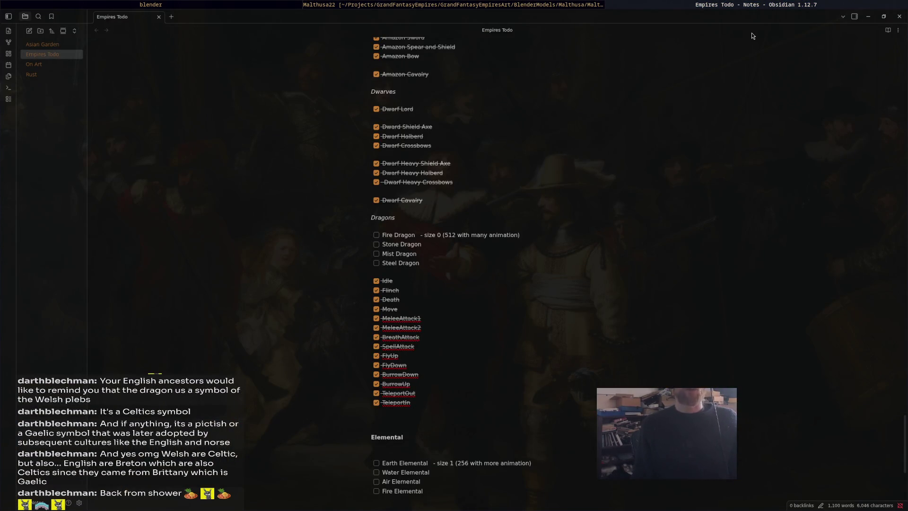
pyautogui.scroll(-3, 518, 359)
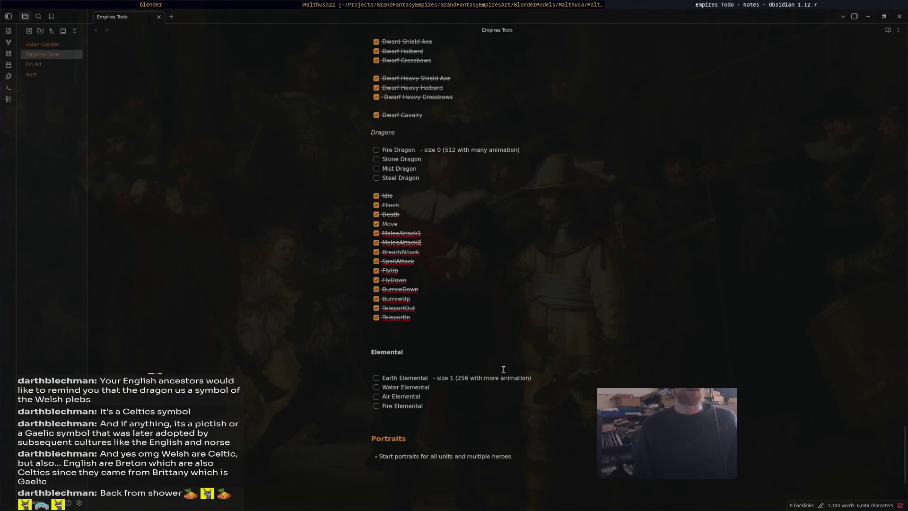
pyautogui.scroll(-6, 497, 349)
pyautogui.scroll(6, 506, 378)
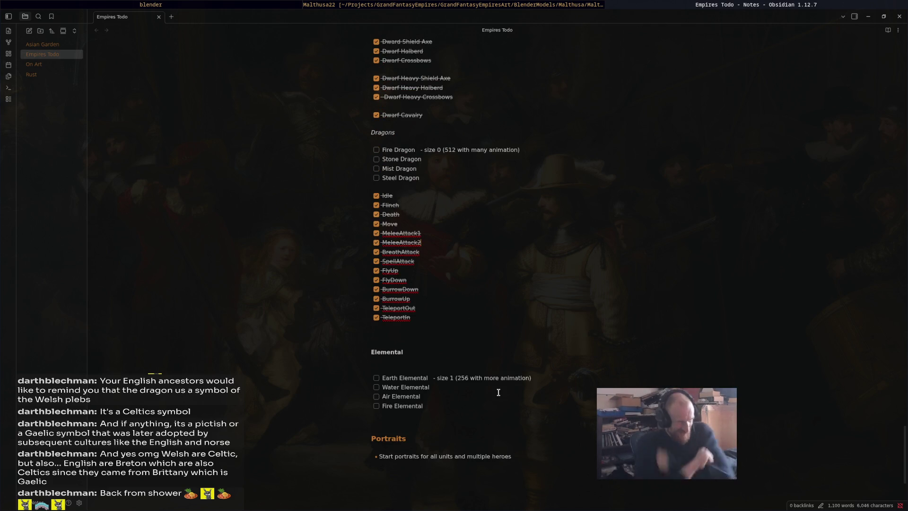
pyautogui.scroll(20, 542, 312)
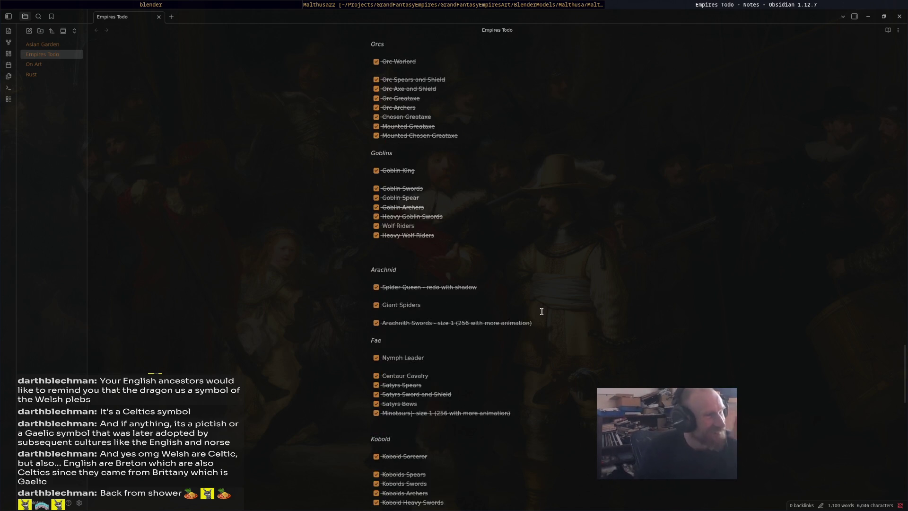
pyautogui.scroll(-6, 540, 313)
pyautogui.scroll(5, 537, 316)
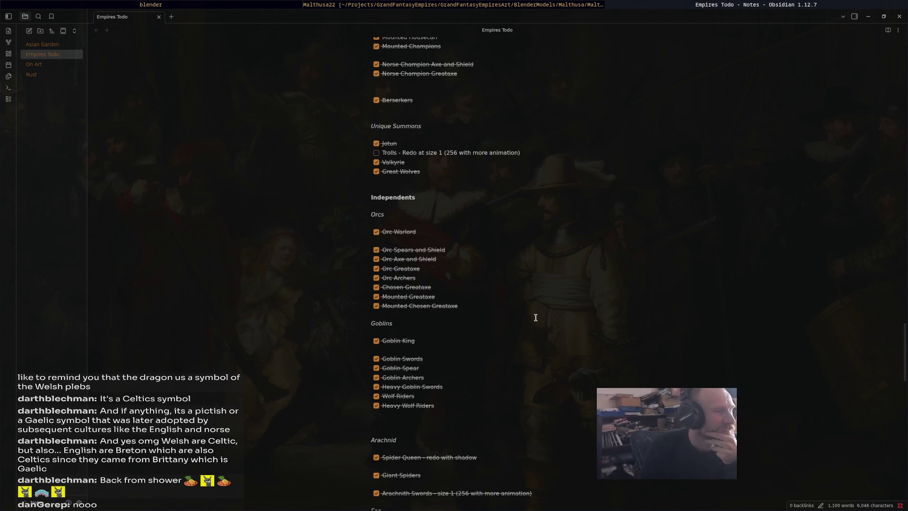
pyautogui.scroll(5, 538, 312)
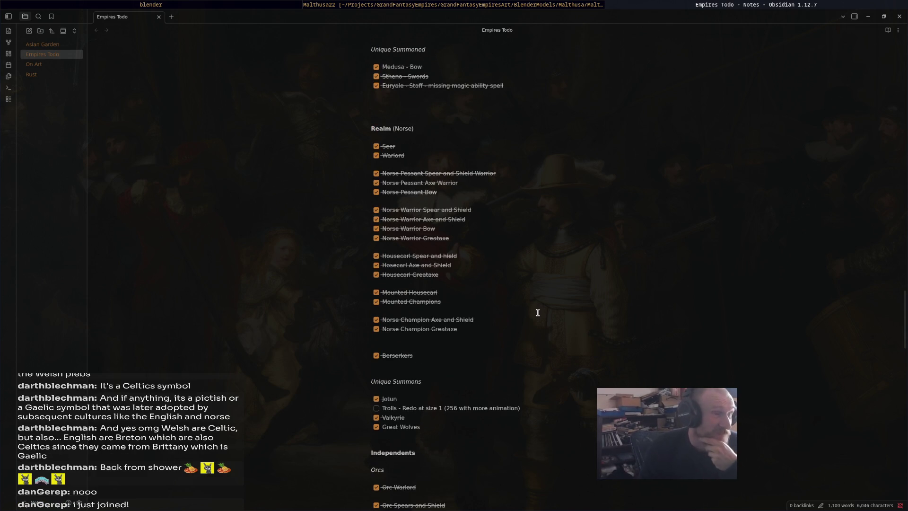
pyautogui.scroll(10, 537, 314)
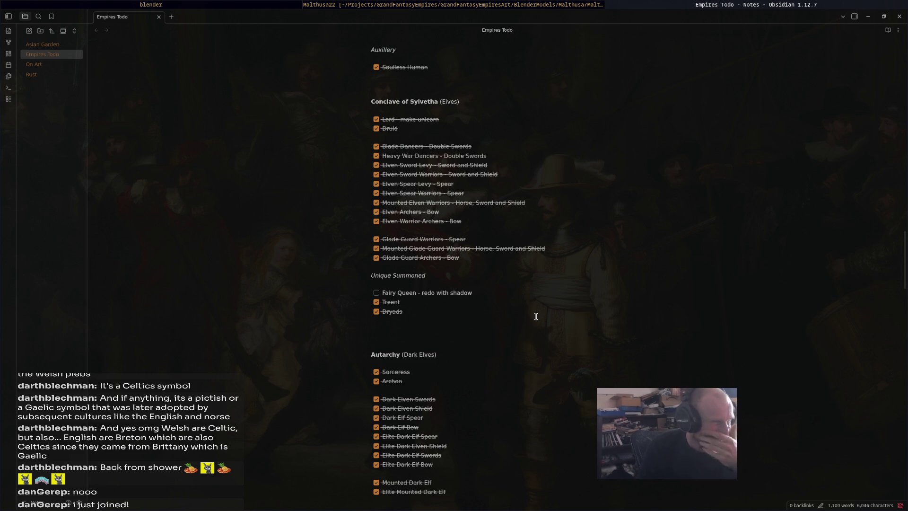
pyautogui.scroll(3, 535, 316)
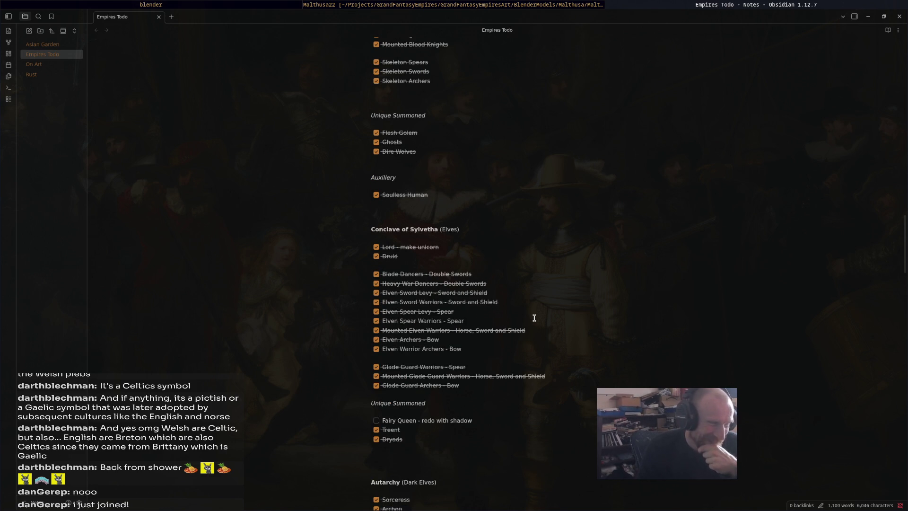
pyautogui.scroll(10, 535, 318)
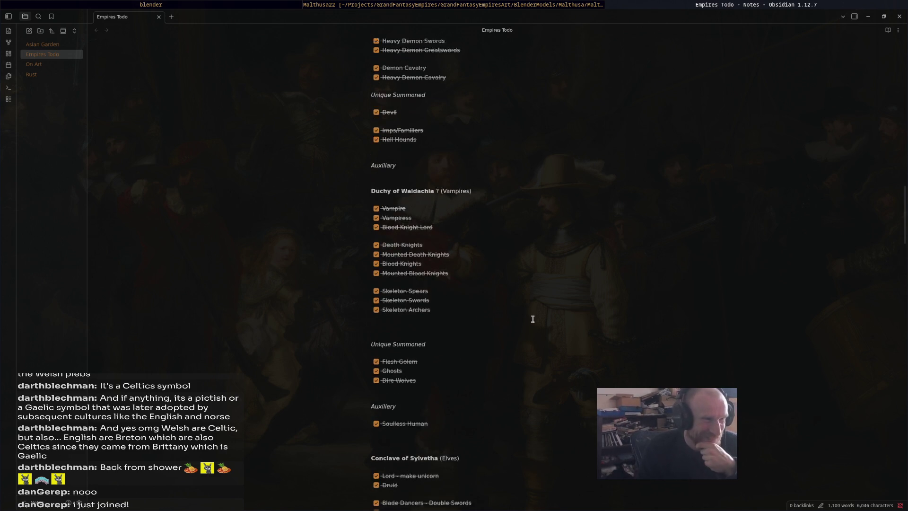
pyautogui.scroll(3, 532, 319)
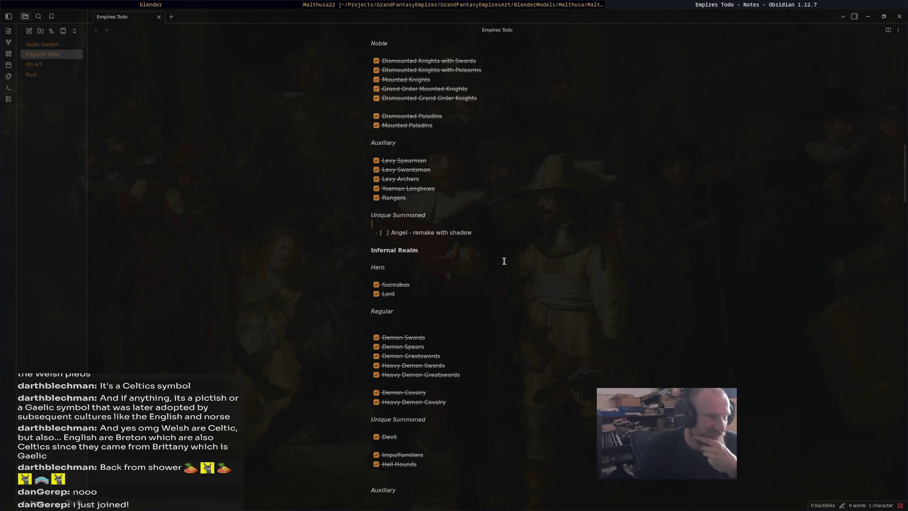
pyautogui.scroll(-6, 503, 261)
pyautogui.scroll(-11, 503, 271)
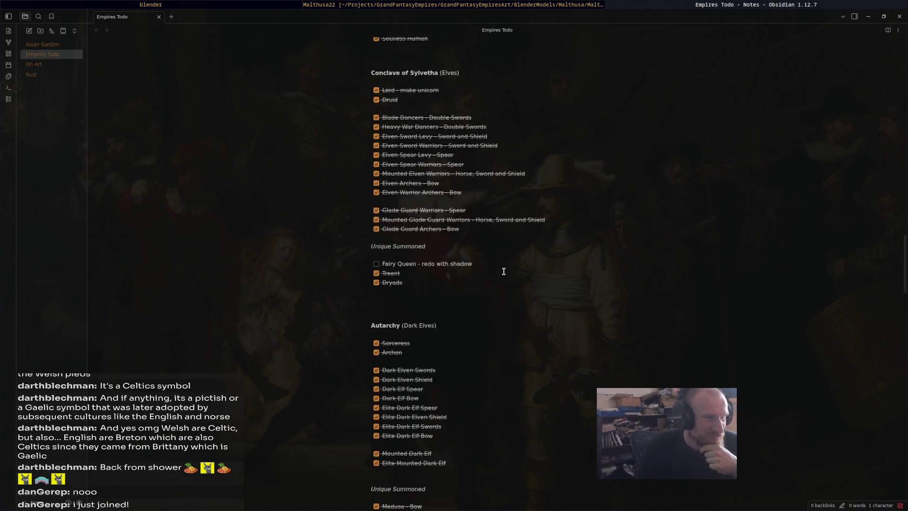
# - Select the Fairy Queen and Trolls to-do lines in the note
pyautogui.tripleClick(509, 206)
pyautogui.scroll(-11, 553, 260)
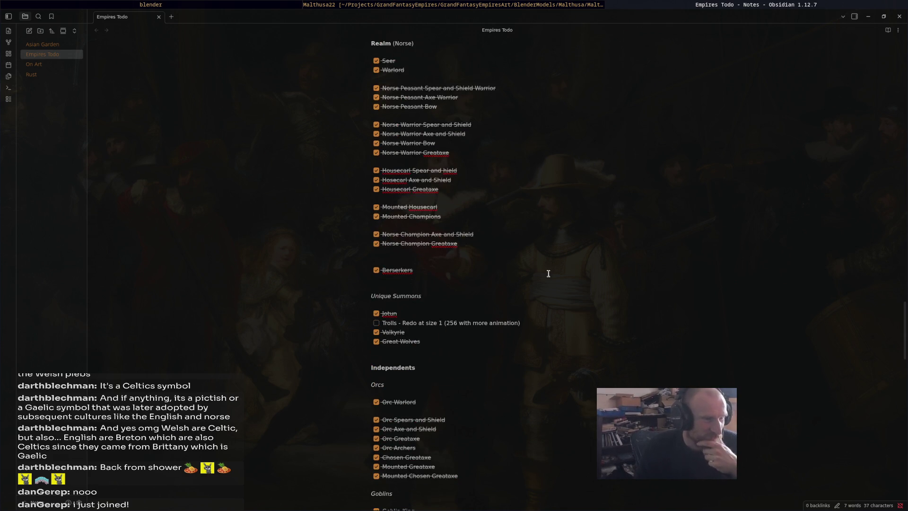
pyautogui.scroll(-4, 548, 269)
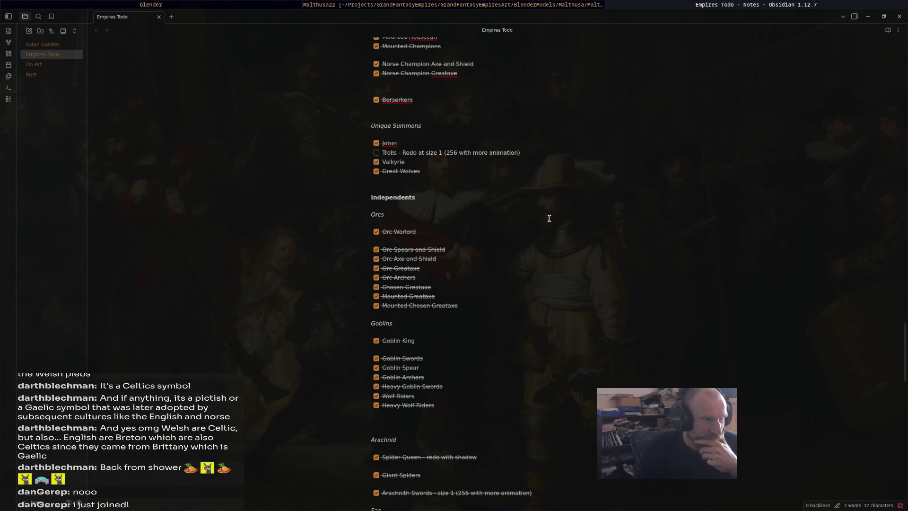
pyautogui.moveTo(552, 156); pyautogui.dragTo(499, 140)
pyautogui.scroll(-9, 582, 225)
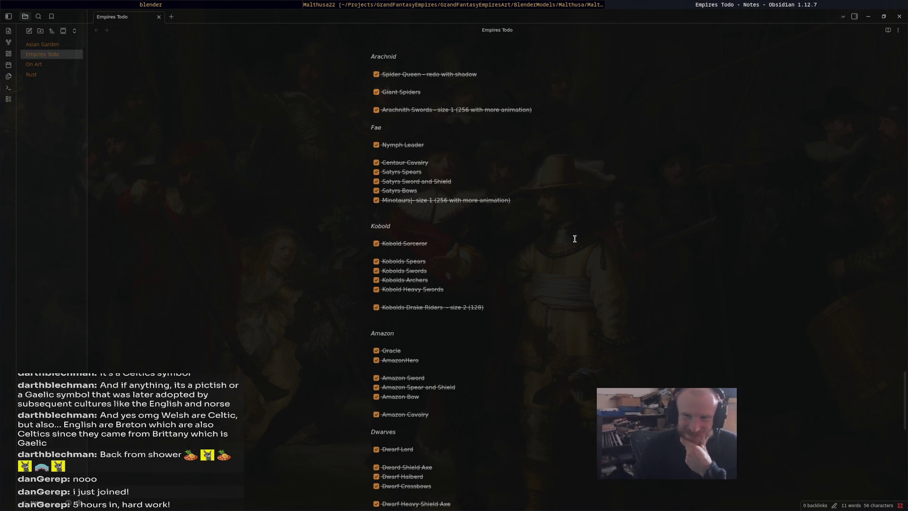
# - Return to Blender with Alt+Tab and orbit around the dragon rig
pyautogui.hotkey('alt', 'Tab')
pyautogui.scroll(5, 509, 243)
pyautogui.moveTo(503, 245); pyautogui.dragTo(762, 236, button='middle')
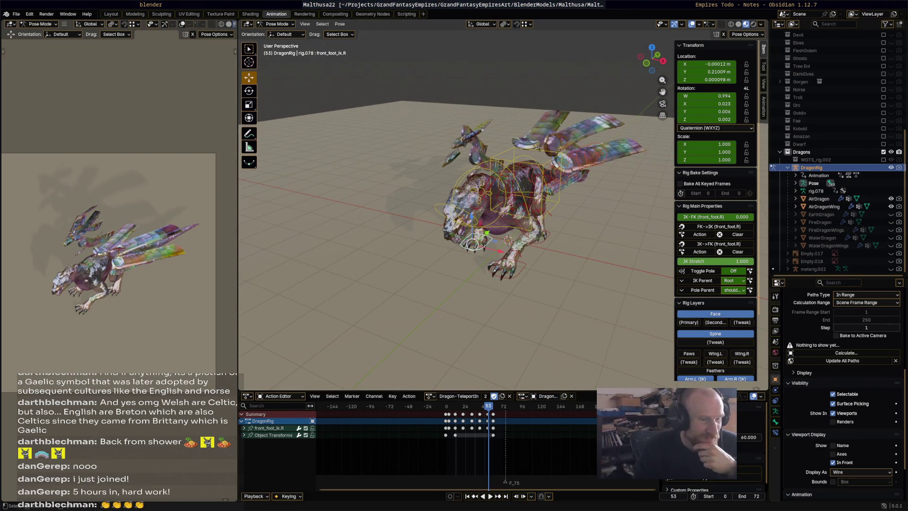
# - Widen the 3D view, then play Dragon-TeleportIn and stop it around frame 3
pyautogui.scroll(2, 599, 387)
pyautogui.moveTo(239, 305); pyautogui.dragTo(192, 301)
pyautogui.moveTo(511, 284)
pyautogui.mouseDown(button='middle')
pyautogui.moveTo(482, 296)
pyautogui.moveTo(490, 294)
pyautogui.mouseUp(button='middle')
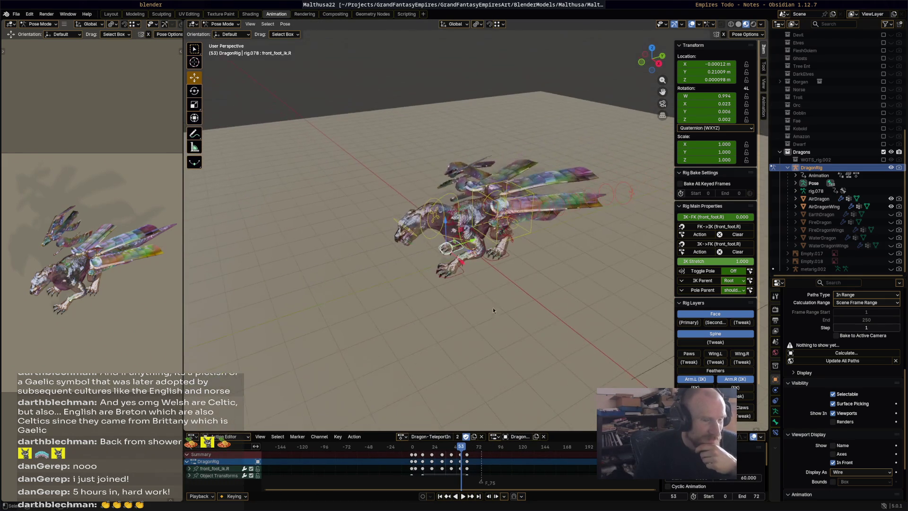
pyautogui.press('space')
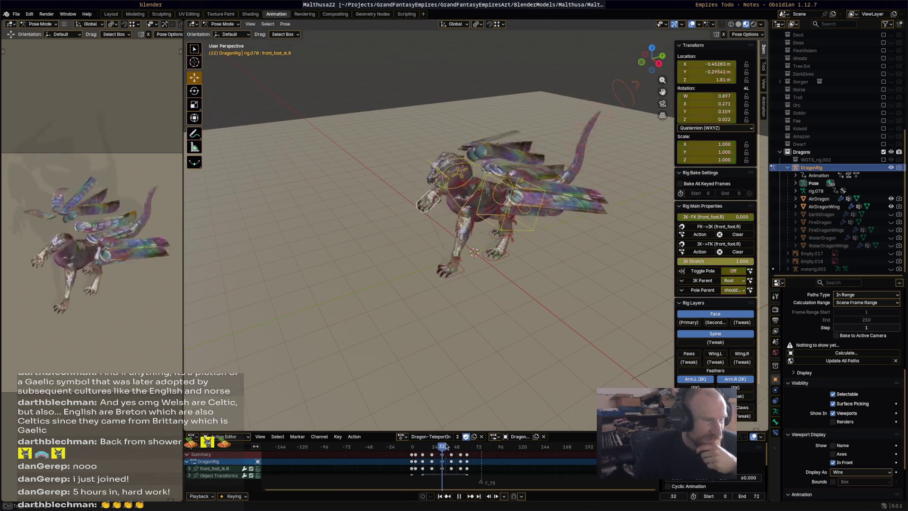
pyautogui.click(416, 445)
pyautogui.press('space')
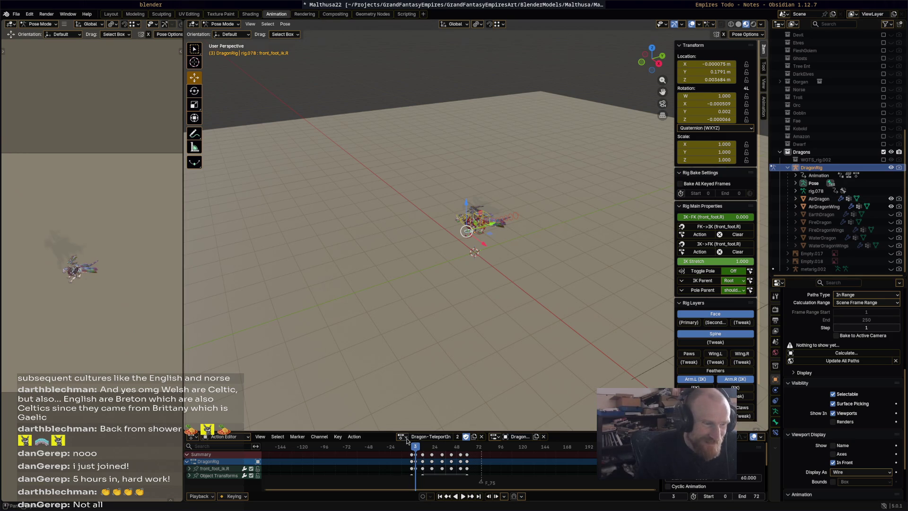
# - Hide the AirDragon mesh and show the EarthDragon mesh in the Outliner
pyautogui.click(408, 441)
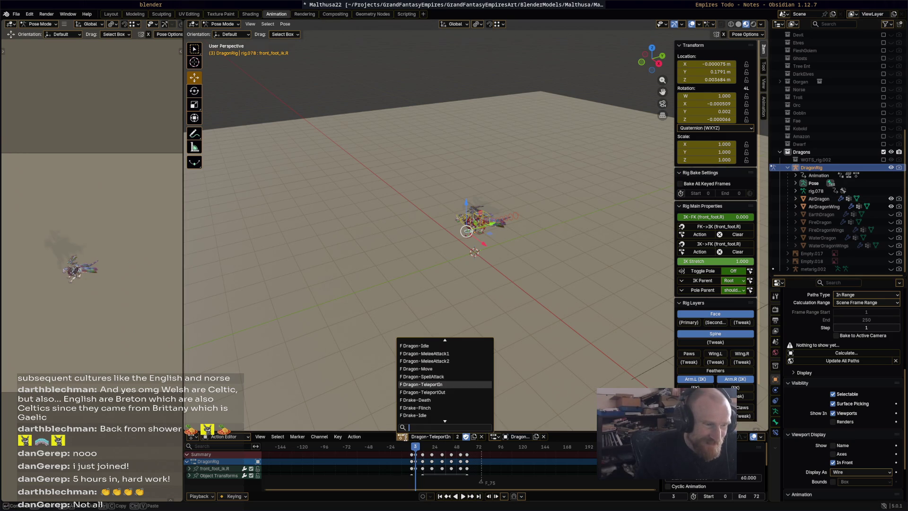
pyautogui.click(891, 199)
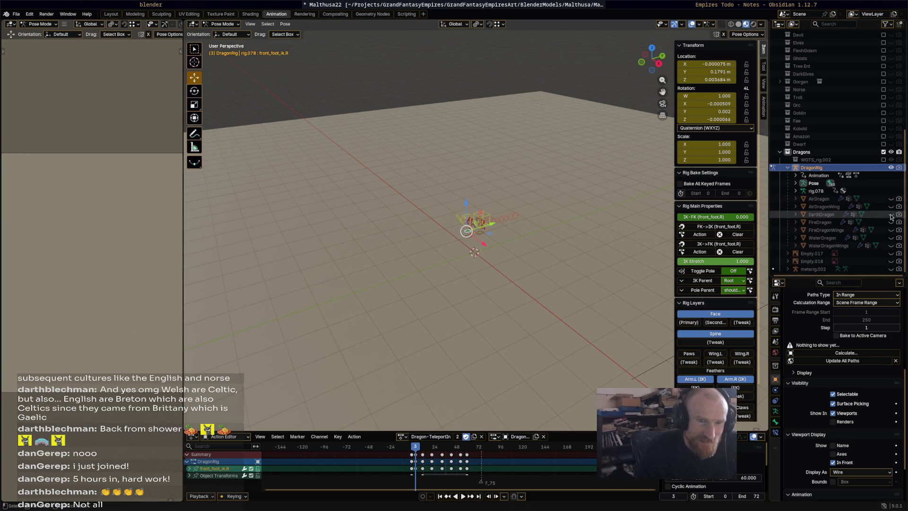
pyautogui.click(891, 214)
# - Scrub Dragon-TeleportIn to frame 37, then assign and play Dragon-BurrowDown
pyautogui.scroll(1, 435, 331)
pyautogui.moveTo(420, 447); pyautogui.dragTo(447, 449)
pyautogui.click(405, 438)
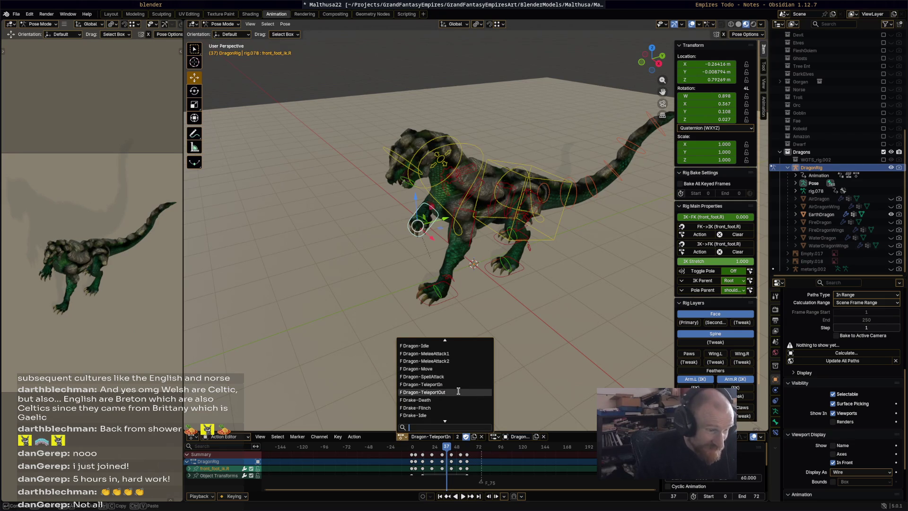
pyautogui.scroll(6, 458, 391)
pyautogui.scroll(6, 461, 384)
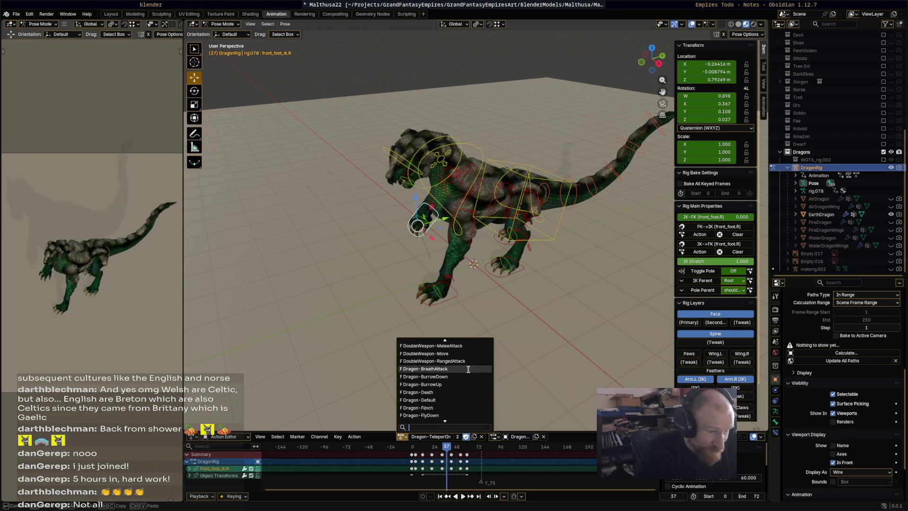
pyautogui.press('Return')
pyautogui.moveTo(446, 446); pyautogui.dragTo(411, 449)
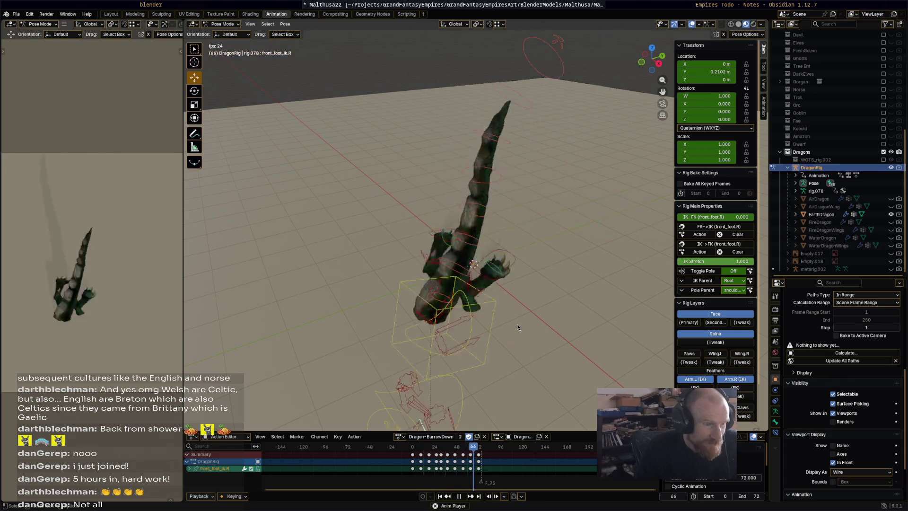
pyautogui.press('space')
# - Play Dragon-BurrowUp on the earth dragon, then swap EarthDragon for the WaterDragon mesh
pyautogui.click(400, 437)
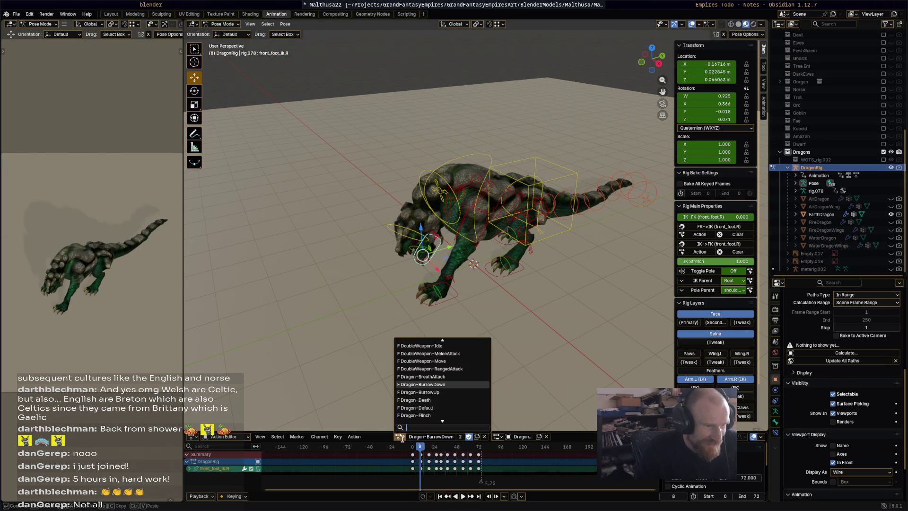
pyautogui.click(419, 392)
pyautogui.press('space')
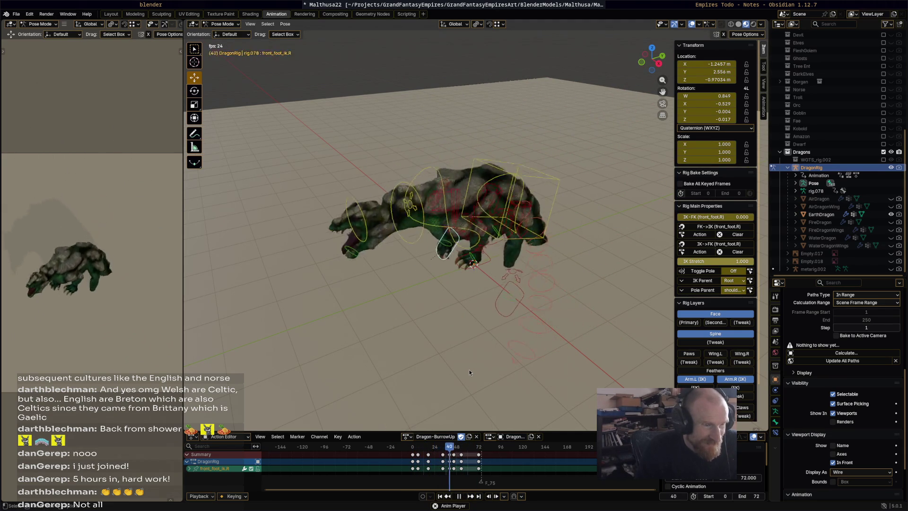
pyautogui.press('space')
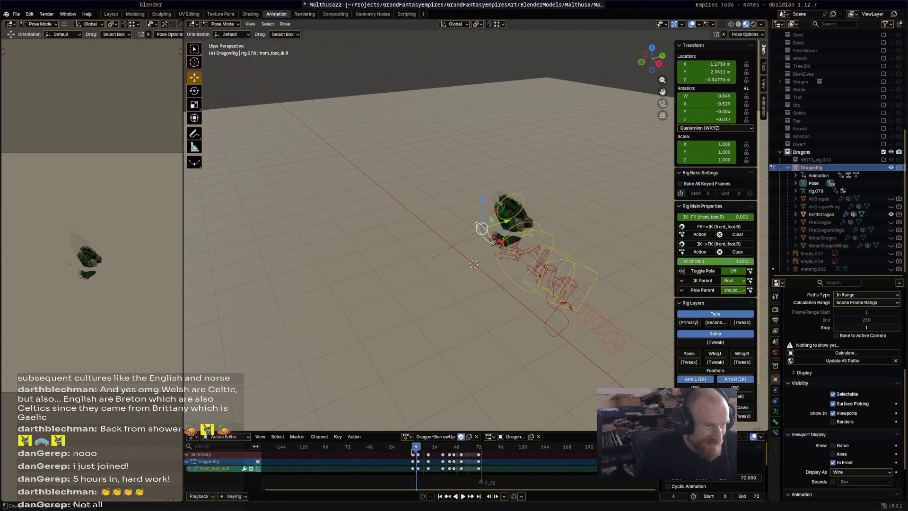
pyautogui.click(407, 437)
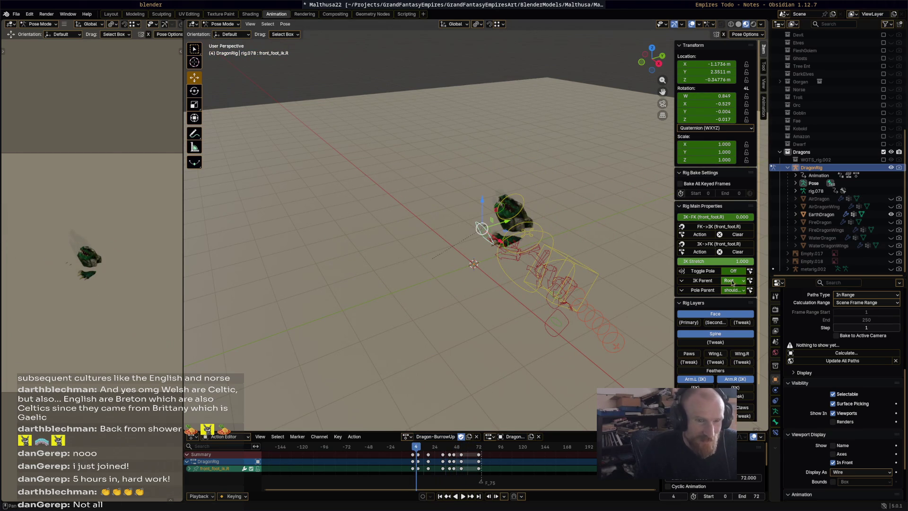
pyautogui.click(891, 237)
# - Show WaterDragonWings and play Dragon-BreathAttack, scrubbing forward to about frame 109
pyautogui.click(891, 245)
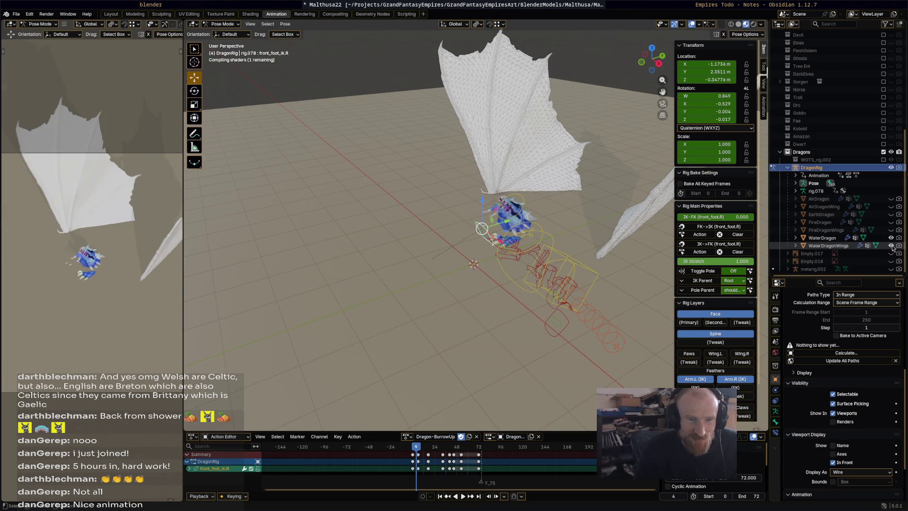
pyautogui.click(407, 436)
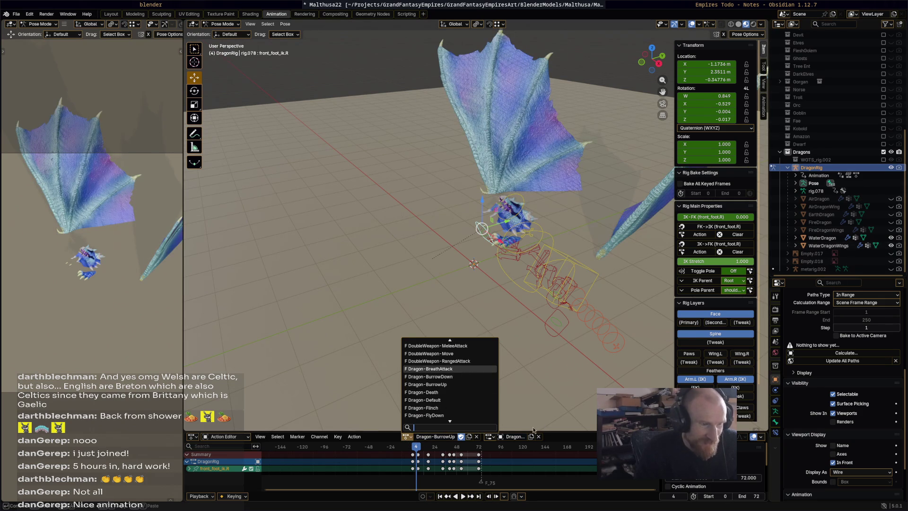
pyautogui.press('Return')
pyautogui.hotkey('shift', 'ctrl', 'space')
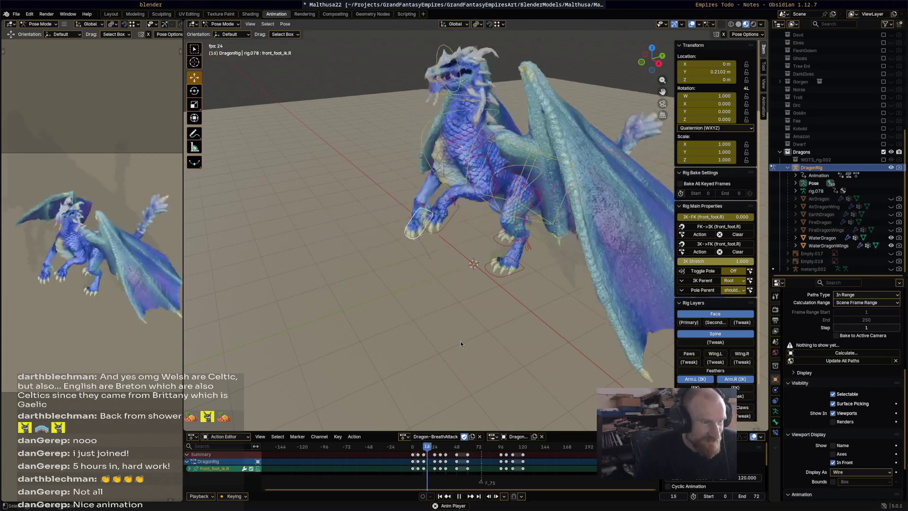
pyautogui.press('space')
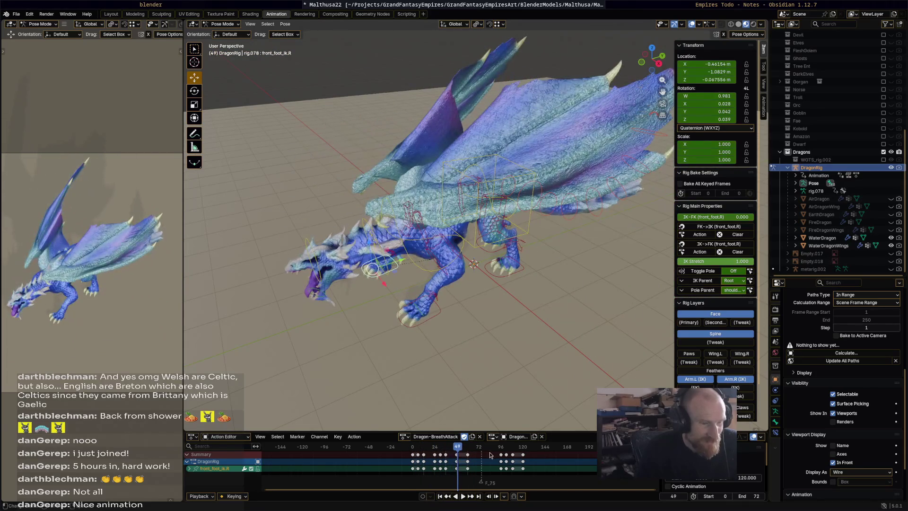
pyautogui.press('space')
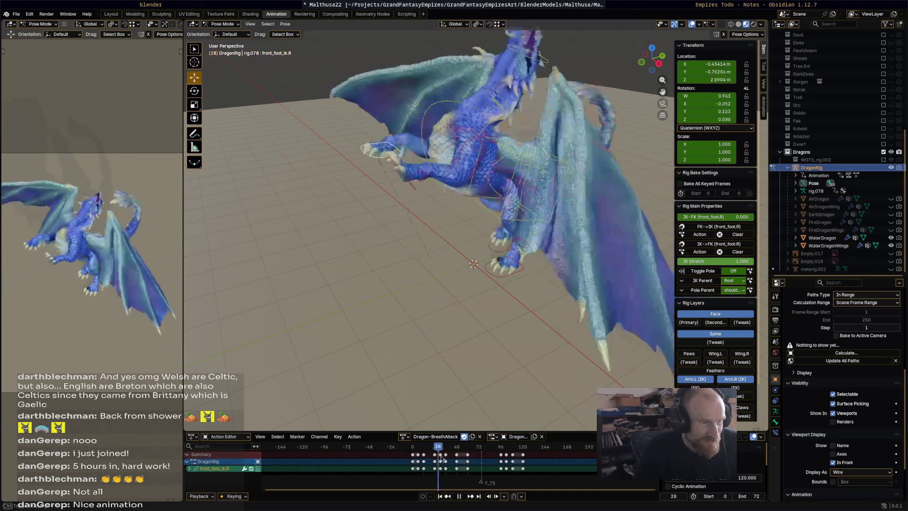
pyautogui.moveTo(463, 460); pyautogui.dragTo(520, 466)
pyautogui.press('space')
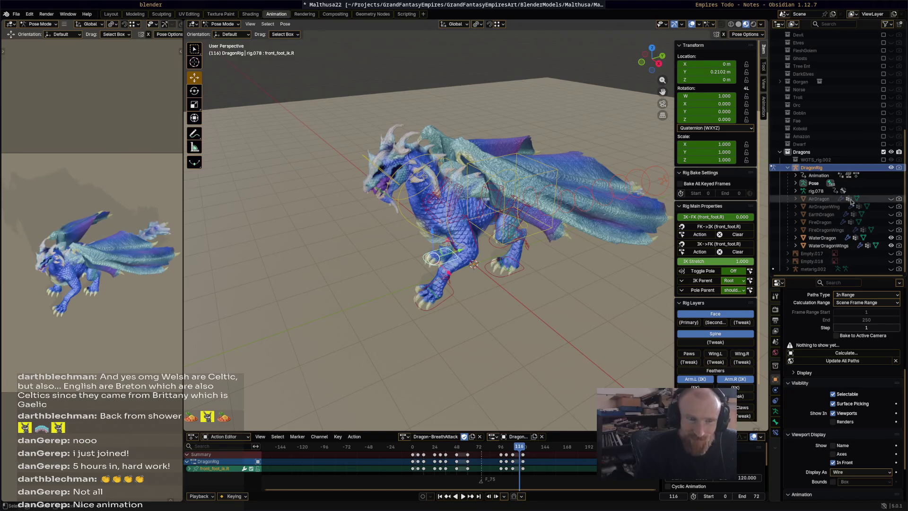
# - Assign Dragon-Death and hide the WaterDragon body and wings
pyautogui.click(402, 436)
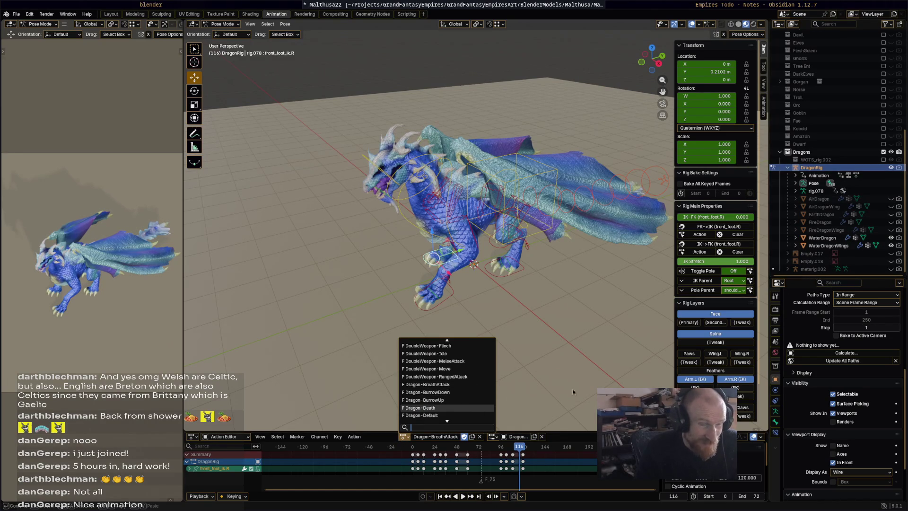
pyautogui.press('Return')
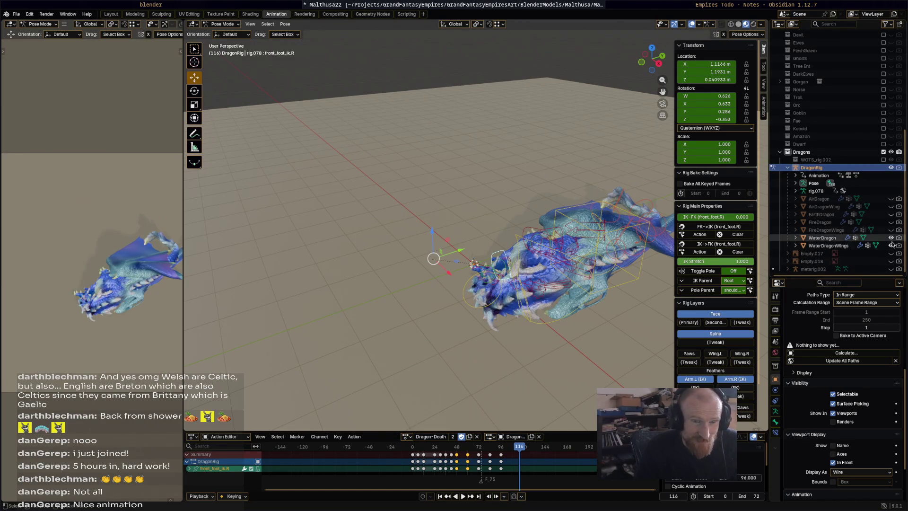
pyautogui.click(891, 238)
pyautogui.click(890, 245)
# - Show FireDragon and its wings and play Dragon-Death from the first frame
pyautogui.click(890, 221)
pyautogui.click(891, 230)
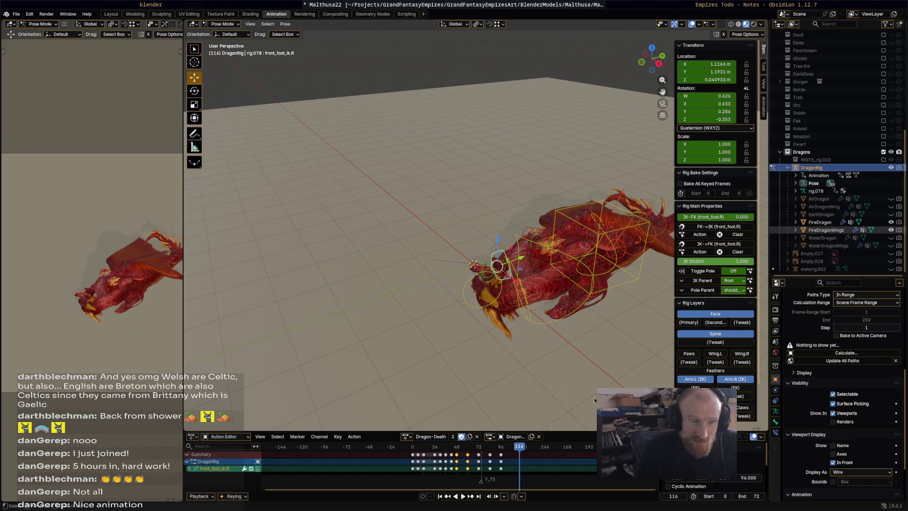
pyautogui.click(411, 446)
pyautogui.press('space')
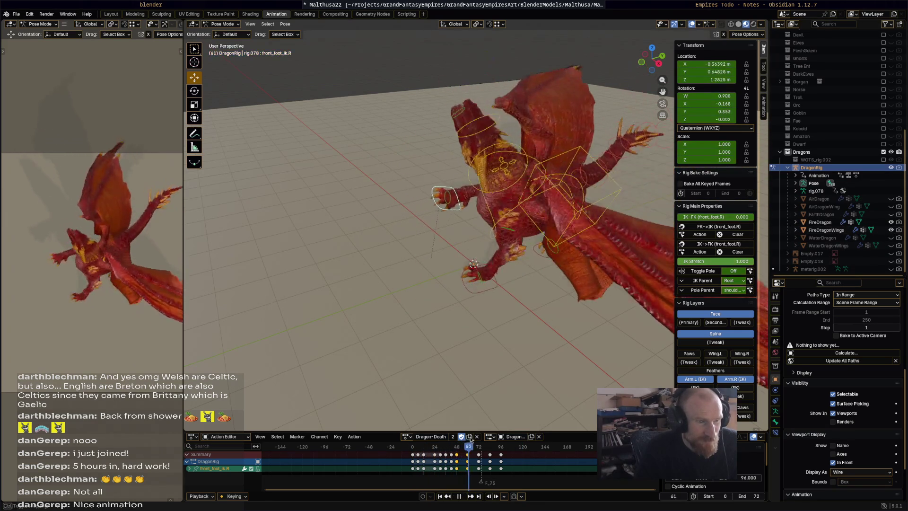
pyautogui.moveTo(497, 440)
pyautogui.mouseDown()
pyautogui.moveTo(501, 446)
pyautogui.moveTo(412, 447)
pyautogui.moveTo(421, 449)
pyautogui.mouseUp()
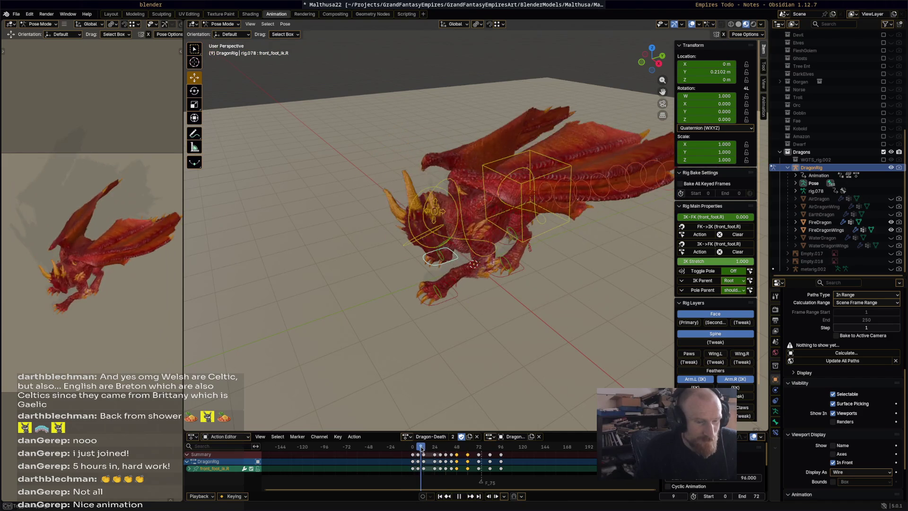
# - Set the End frame to 120 and replay the full death animation
pyautogui.click(749, 494)
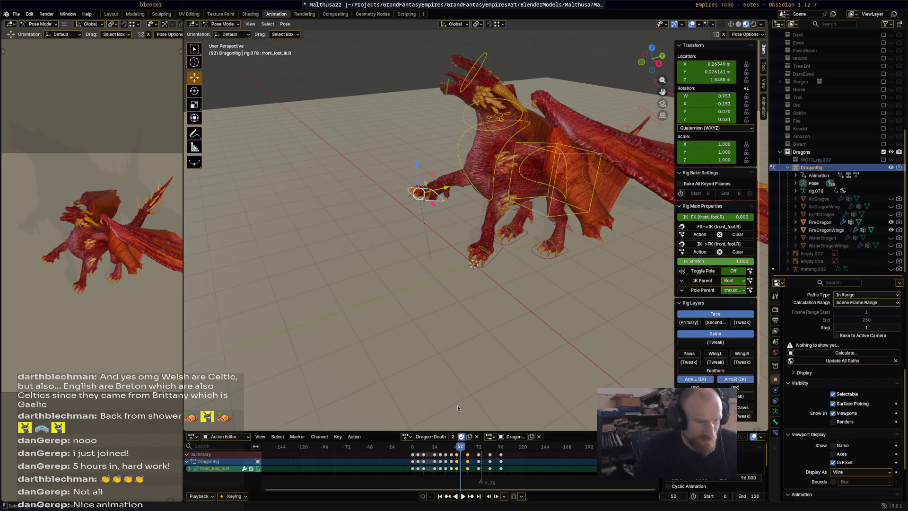
pyautogui.press('space')
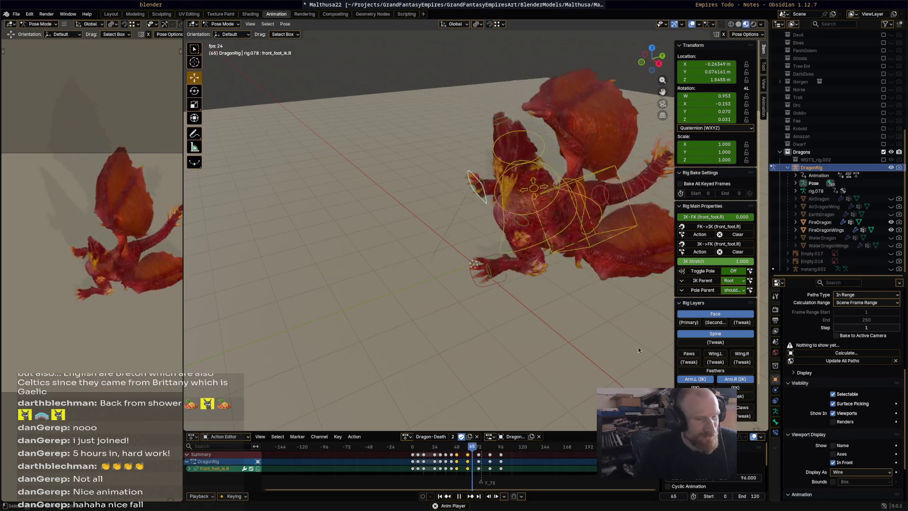
pyautogui.press('space')
pyautogui.click(406, 436)
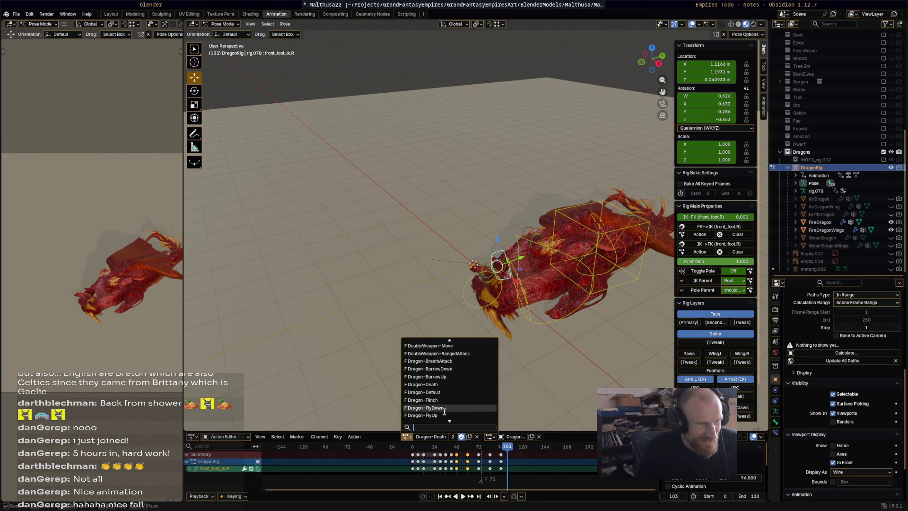
# - Assign and play Dragon-FlyUp, then Dragon-FlyDown on the fire dragon
pyautogui.press('Return')
pyautogui.press('space')
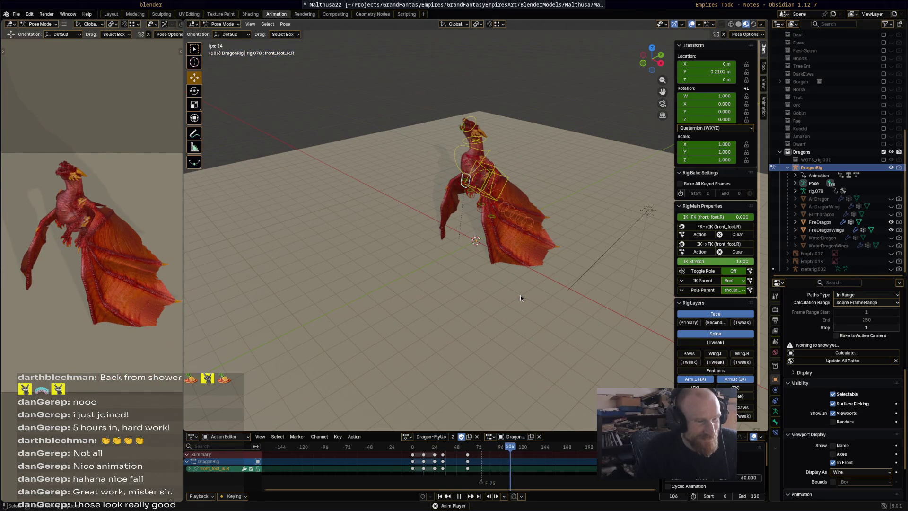
pyautogui.press('space')
pyautogui.click(405, 436)
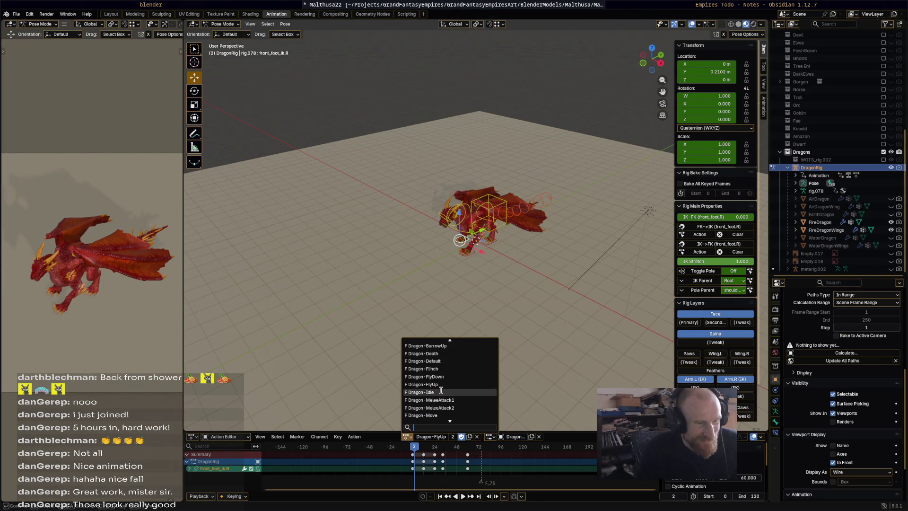
pyautogui.click(473, 381)
pyautogui.press('space')
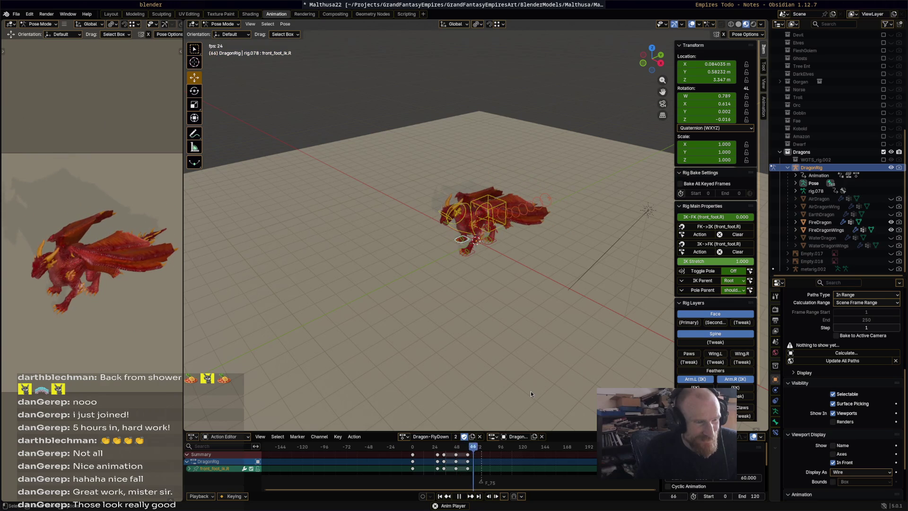
pyautogui.press('space')
# - Assign and play the Dragon-MeleeAttack1 action
pyautogui.click(405, 436)
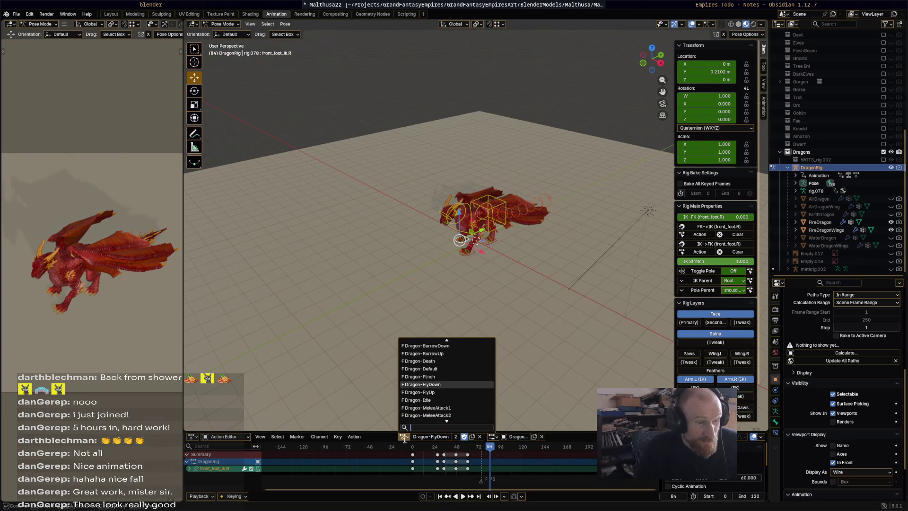
pyautogui.click(450, 408)
pyautogui.press('space')
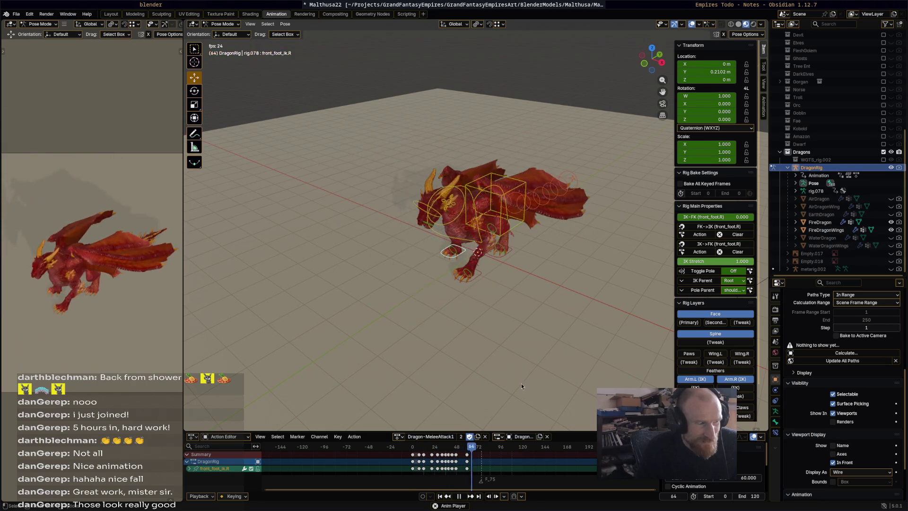
pyautogui.press('space')
pyautogui.click(400, 436)
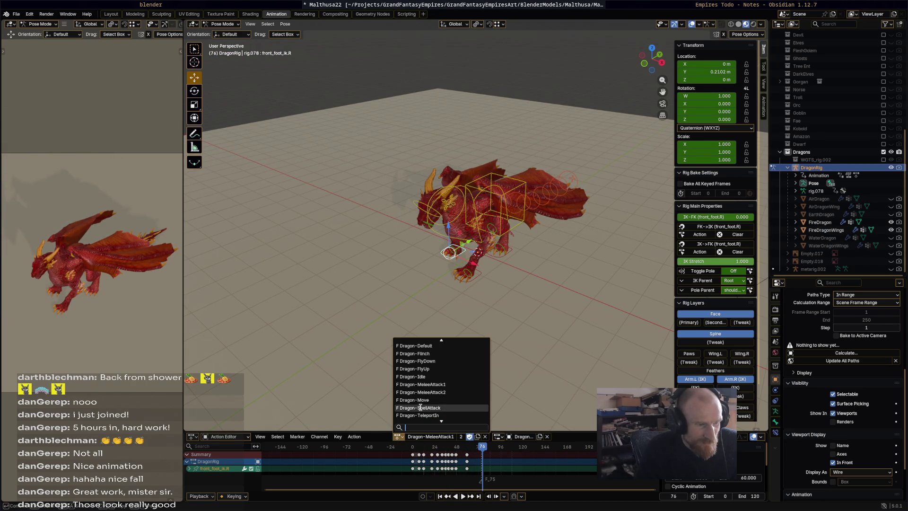